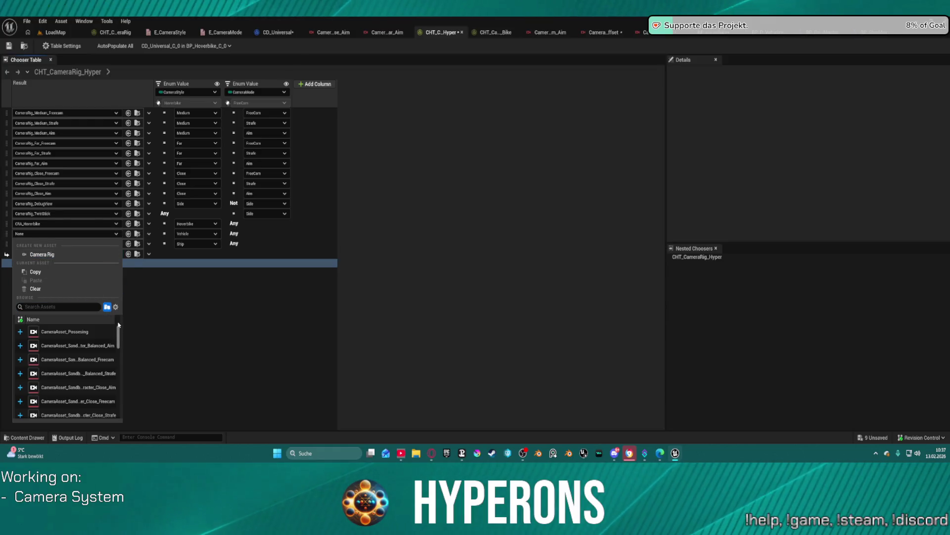
- Search 'hip' in the Vehicle row's Result picker and assign CameraRigPrefab_ImprovedShipBehavior
{"action": "left_click_drag", "start_coordinate": [118, 336], "coordinate": [118, 368]}
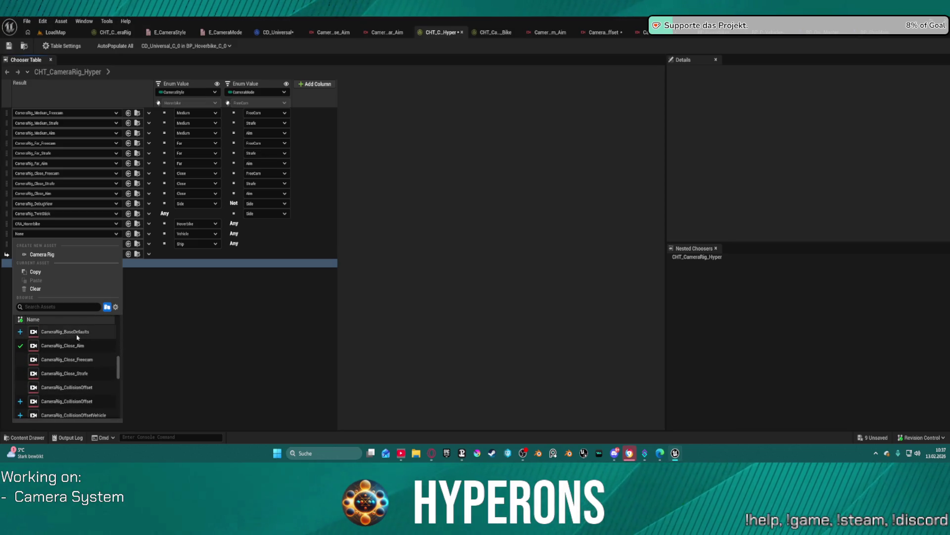
{"action": "type", "text": "ship"}
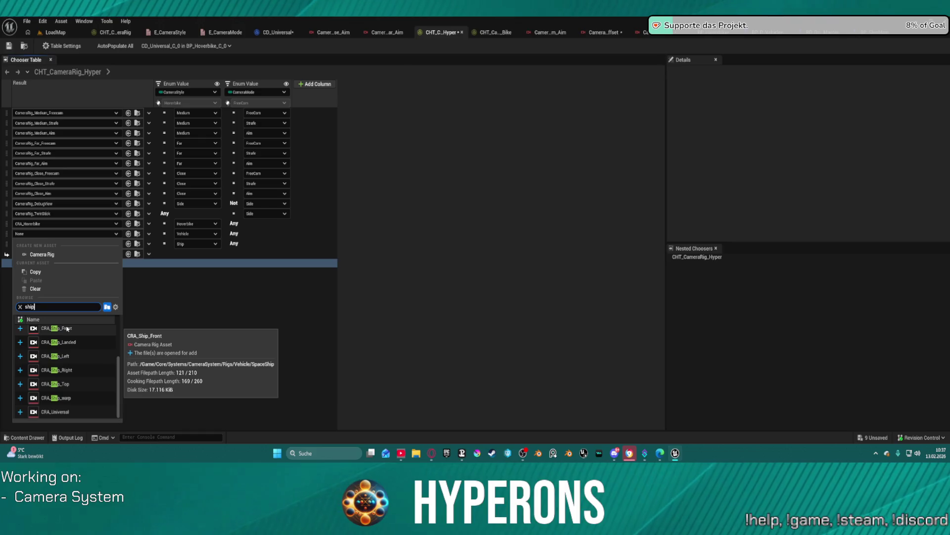
{"action": "scroll", "coordinate": [74, 346], "scroll_direction": "up", "scroll_amount": 1}
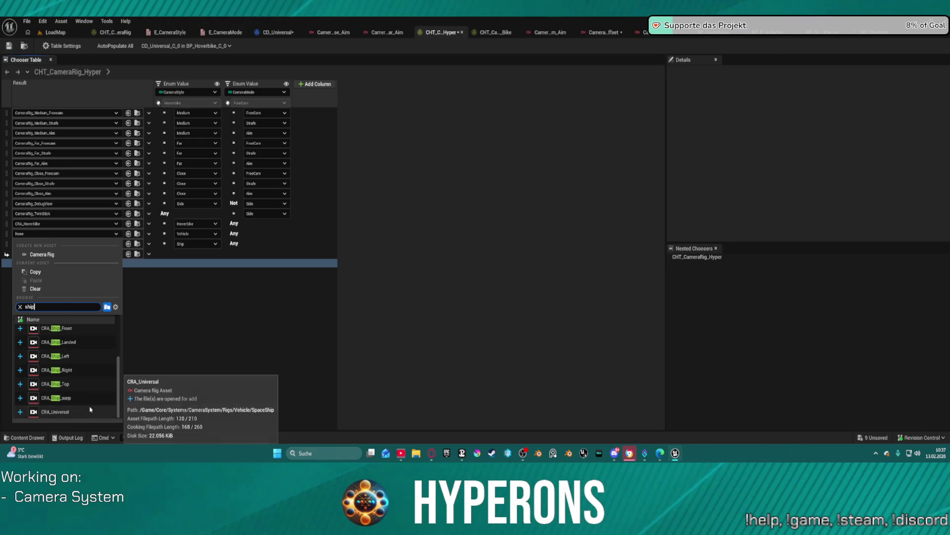
{"action": "scroll", "coordinate": [90, 391], "scroll_direction": "up", "scroll_amount": 3}
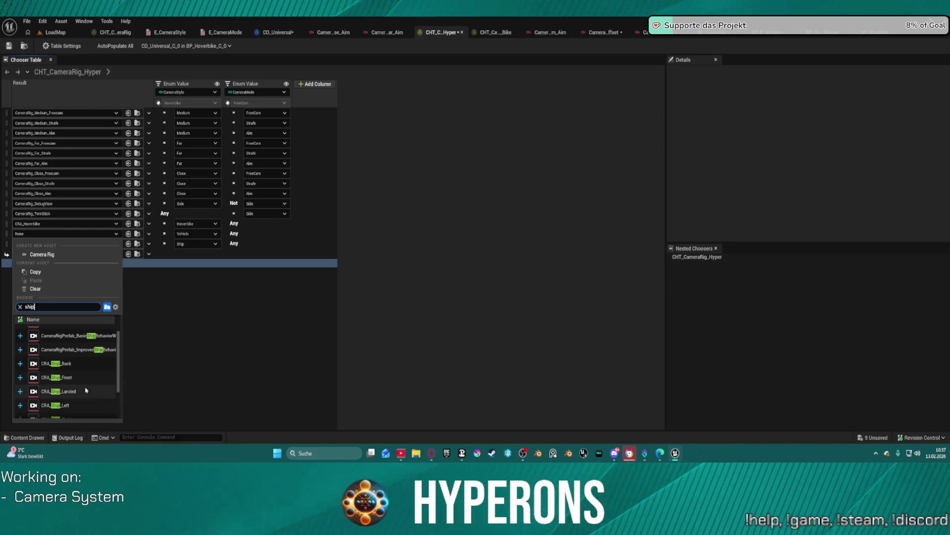
{"action": "scroll", "coordinate": [87, 390], "scroll_direction": "up", "scroll_amount": 1}
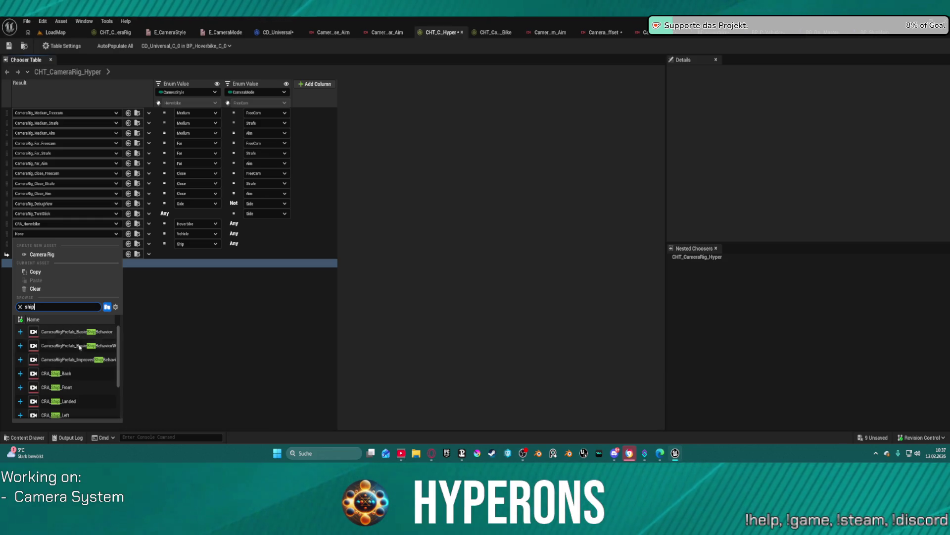
{"action": "left_click", "coordinate": [75, 364]}
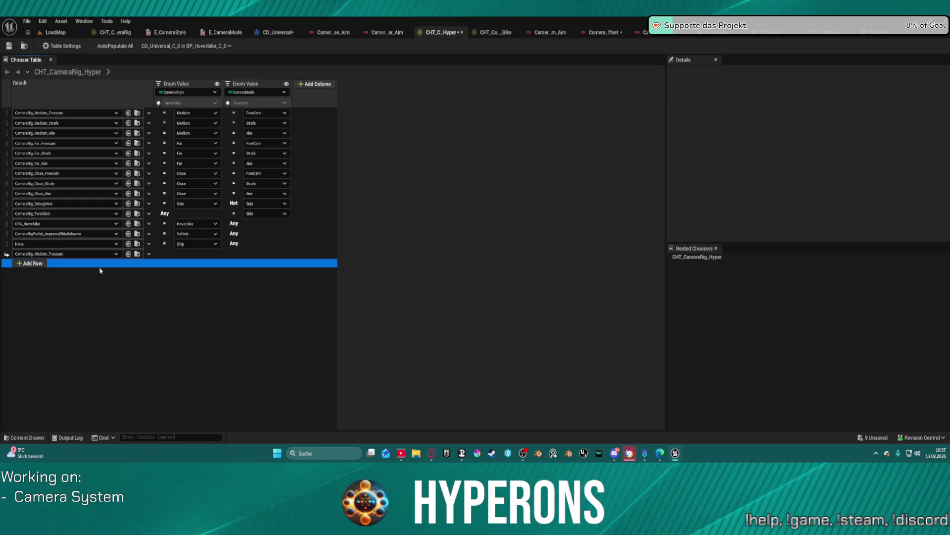
- Set the Ship row's result to CameraRigPrefab_ImprovedShipBehavior
{"action": "right_click", "coordinate": [94, 241]}
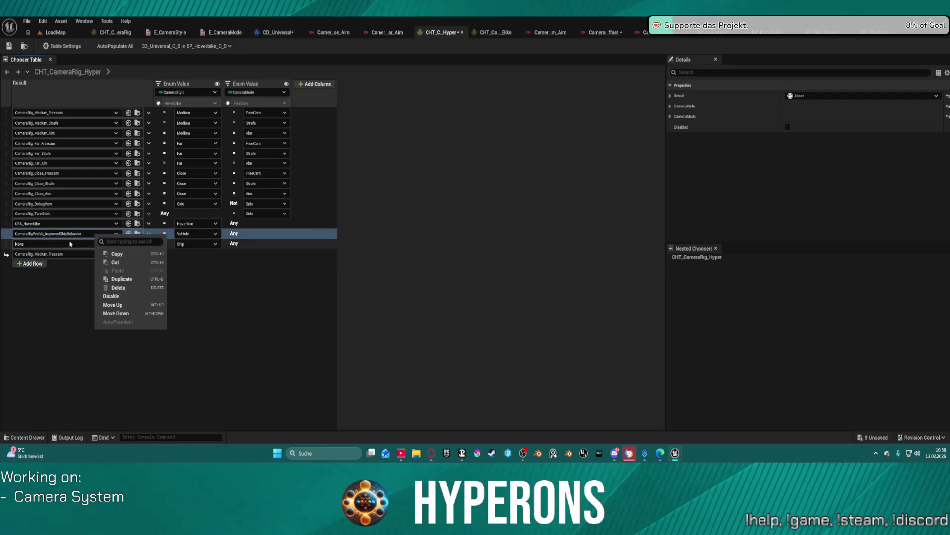
{"action": "left_click", "coordinate": [70, 246]}
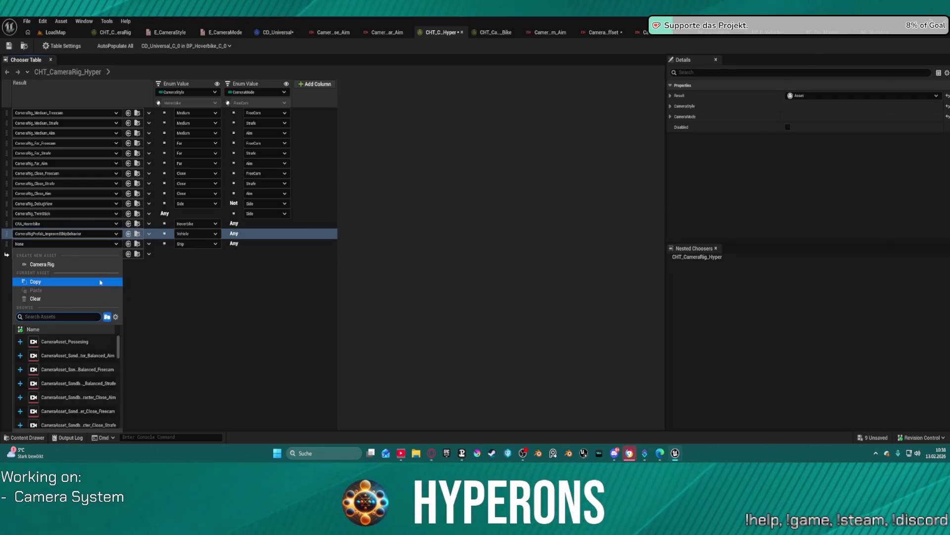
{"action": "type", "text": "ship"}
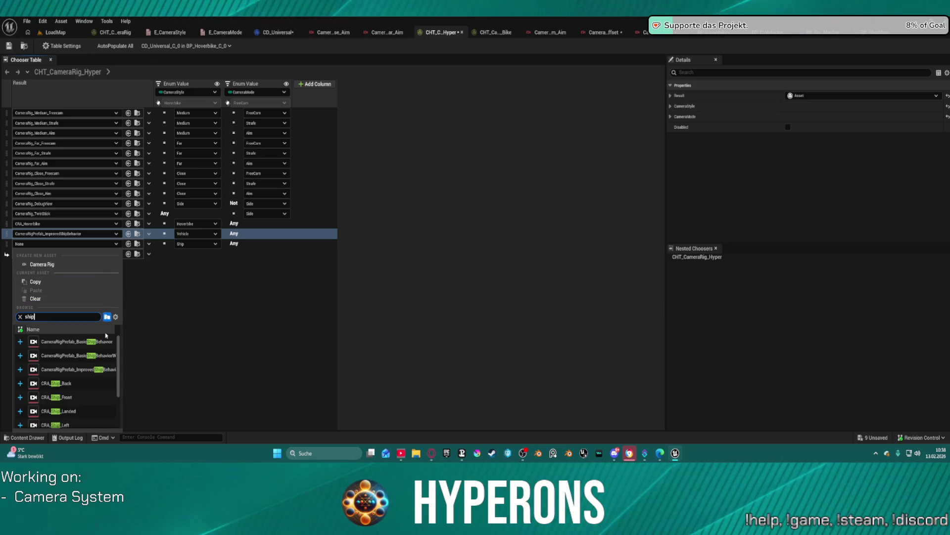
{"action": "left_click", "coordinate": [99, 370]}
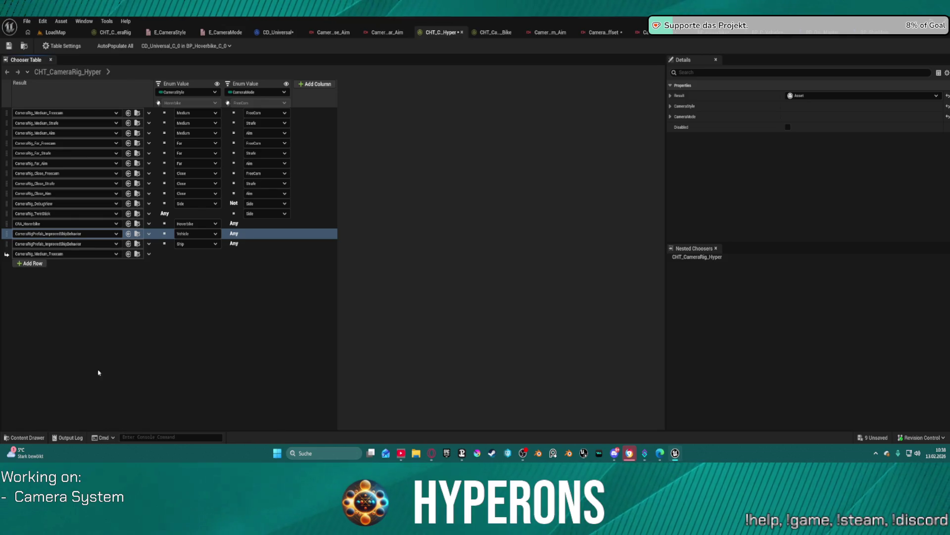
- Recheck the Vehicle row's camera rig selection, then switch to the BP_Hoverbike blueprint
{"action": "left_click", "coordinate": [90, 233]}
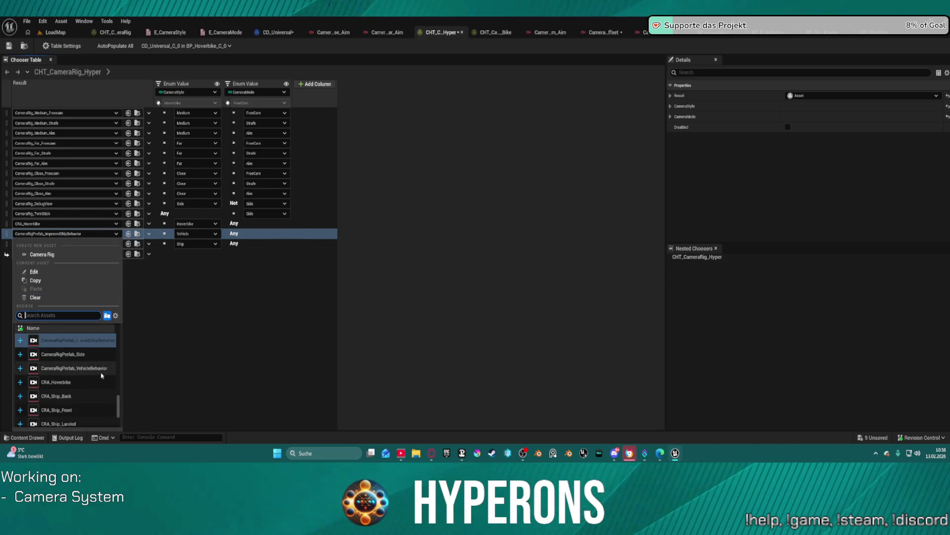
{"action": "scroll", "coordinate": [99, 373], "scroll_direction": "down", "scroll_amount": 5}
{"action": "scroll", "coordinate": [98, 371], "scroll_direction": "down", "scroll_amount": 1}
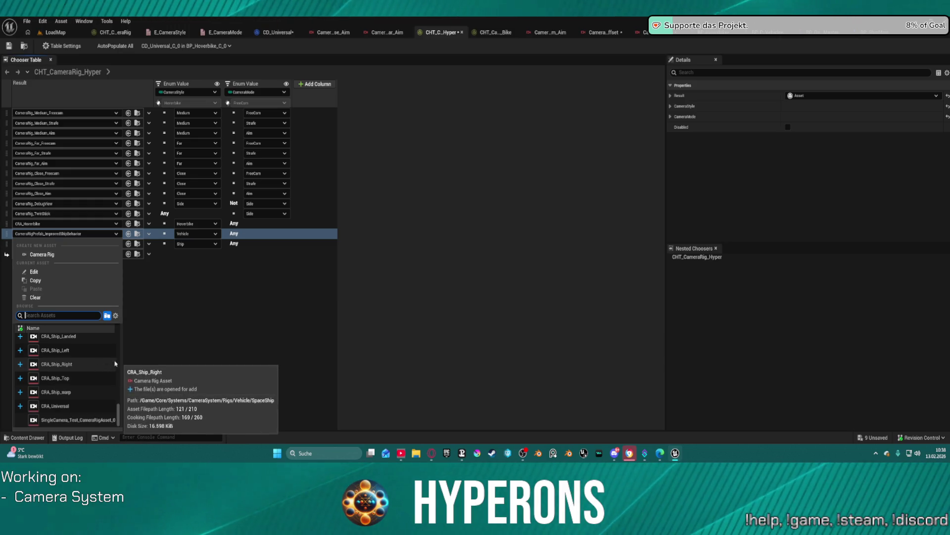
{"action": "left_click", "coordinate": [140, 354]}
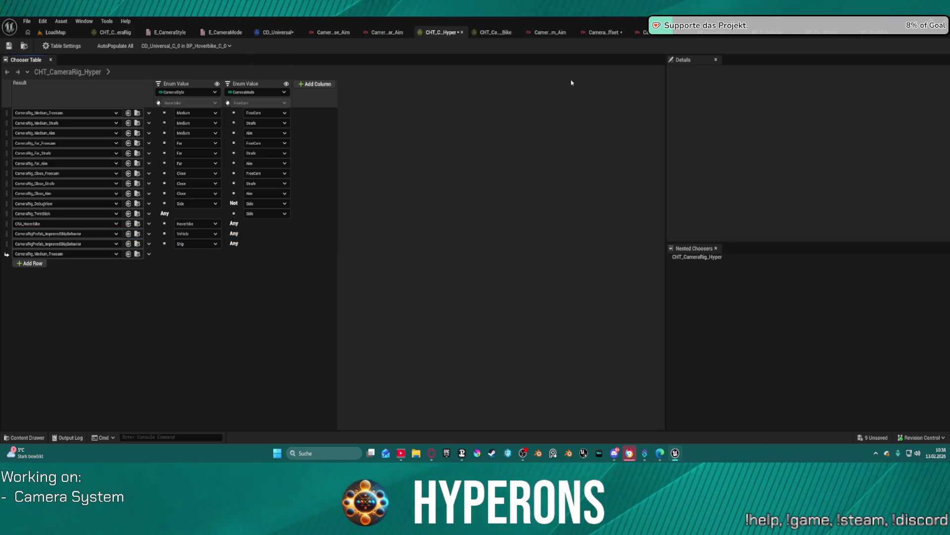
{"action": "left_click", "coordinate": [706, 36]}
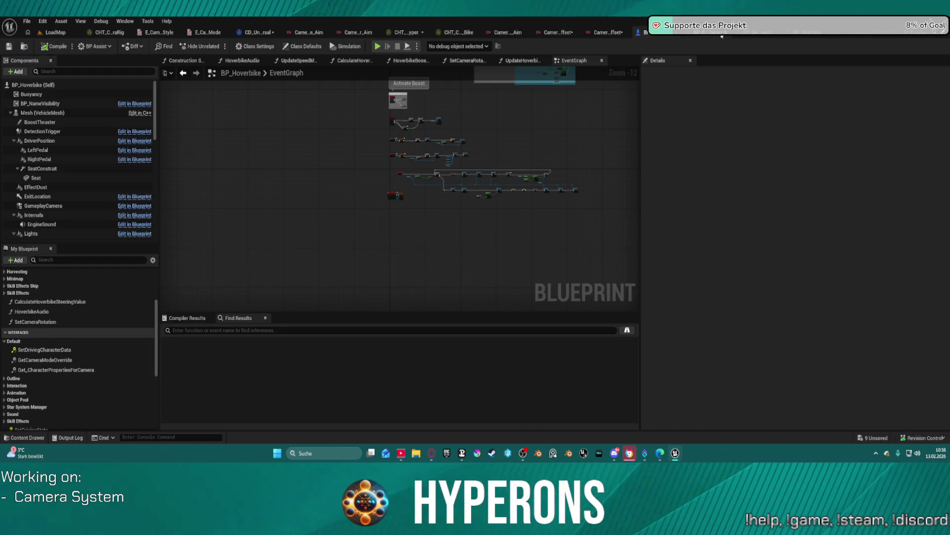
- In BP_P_Vehicle, open the SetupCamera function and then the Change Camera macro graph
{"action": "left_click", "coordinate": [708, 37]}
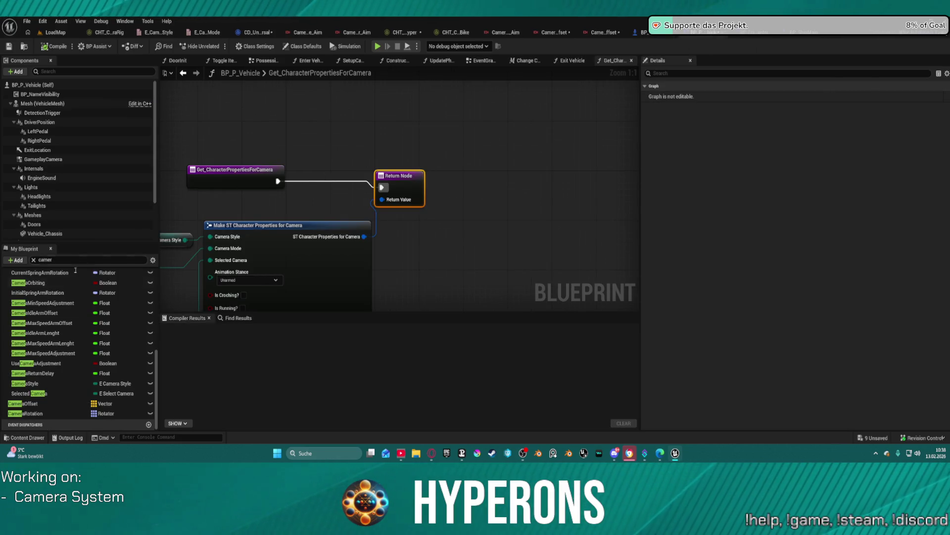
{"action": "scroll", "coordinate": [59, 321], "scroll_direction": "up", "scroll_amount": 10}
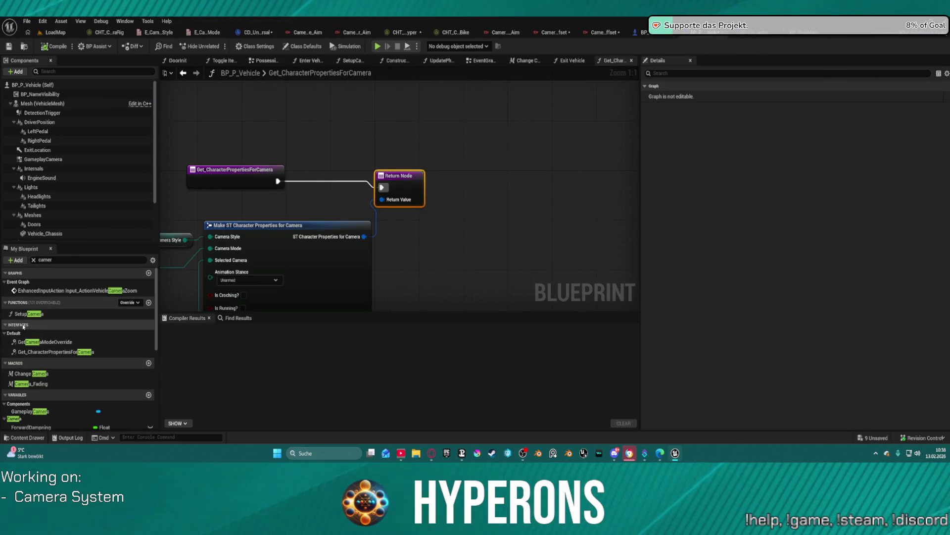
{"action": "double_click", "coordinate": [27, 314]}
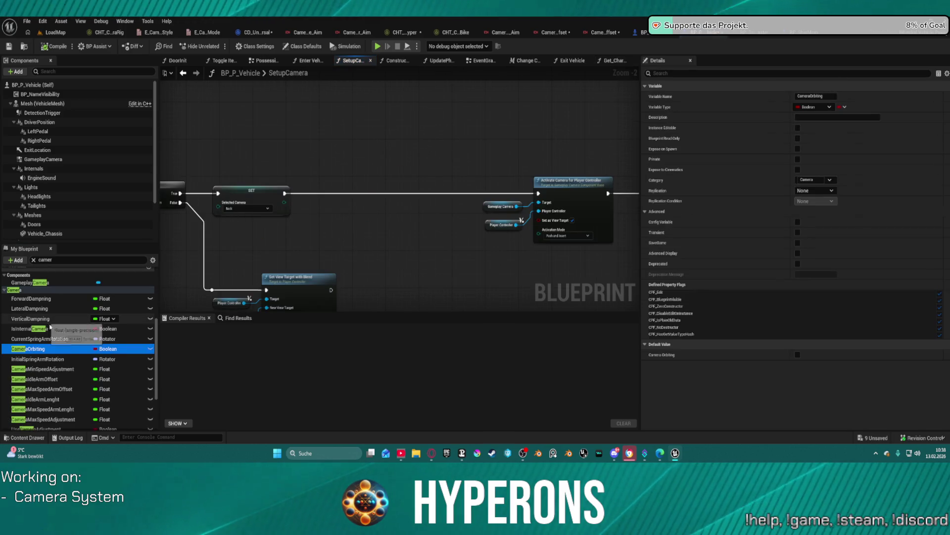
{"action": "key", "text": "ctrl+space"}
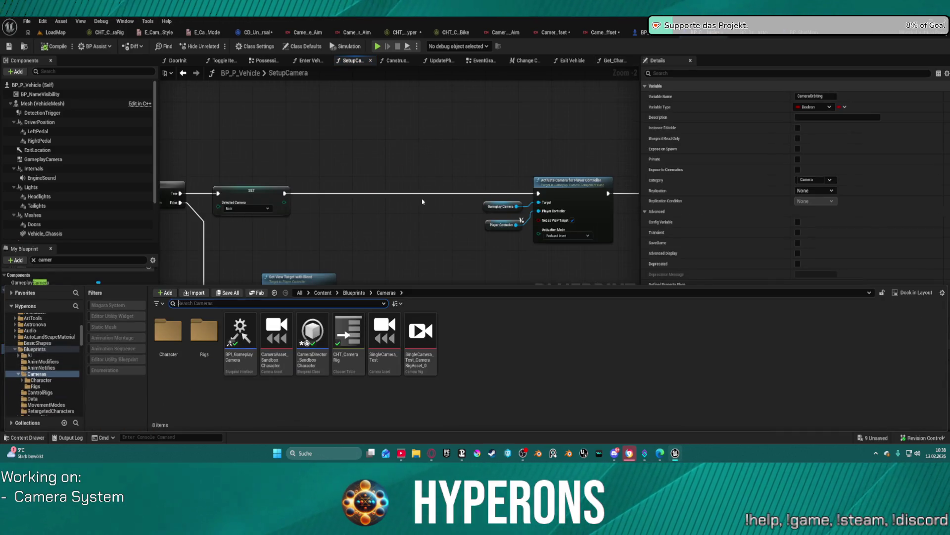
{"action": "left_click", "coordinate": [422, 202]}
{"action": "scroll", "coordinate": [363, 219], "scroll_direction": "up", "scroll_amount": 1}
{"action": "double_click", "coordinate": [235, 256]}
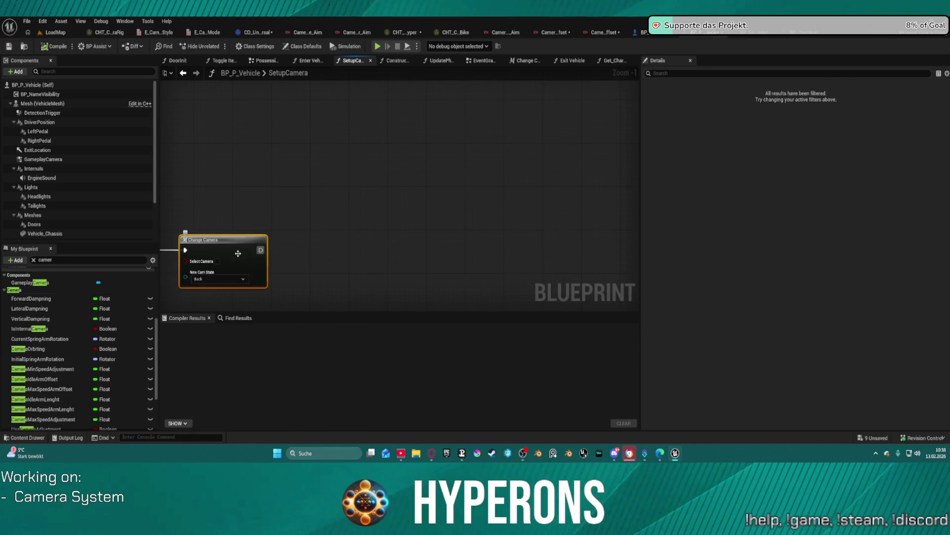
{"action": "scroll", "coordinate": [381, 184], "scroll_direction": "up", "scroll_amount": 5}
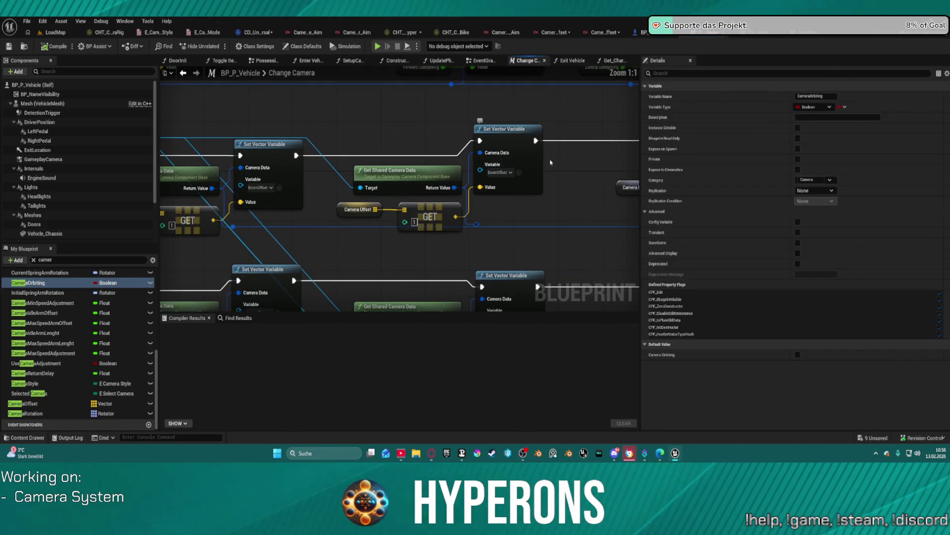
- Select the Set Vector Variable node and browse the graph's action list
{"action": "left_click", "coordinate": [483, 153]}
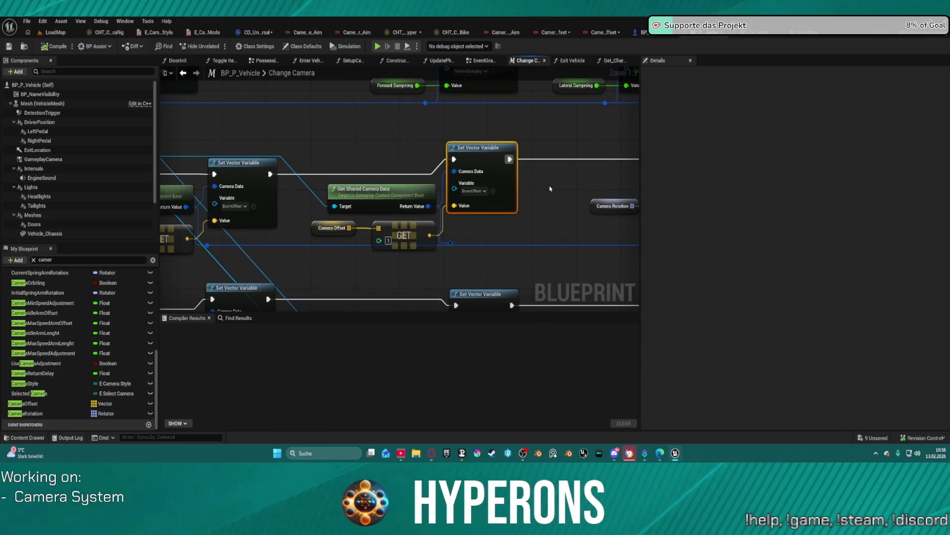
{"action": "right_click", "coordinate": [527, 216]}
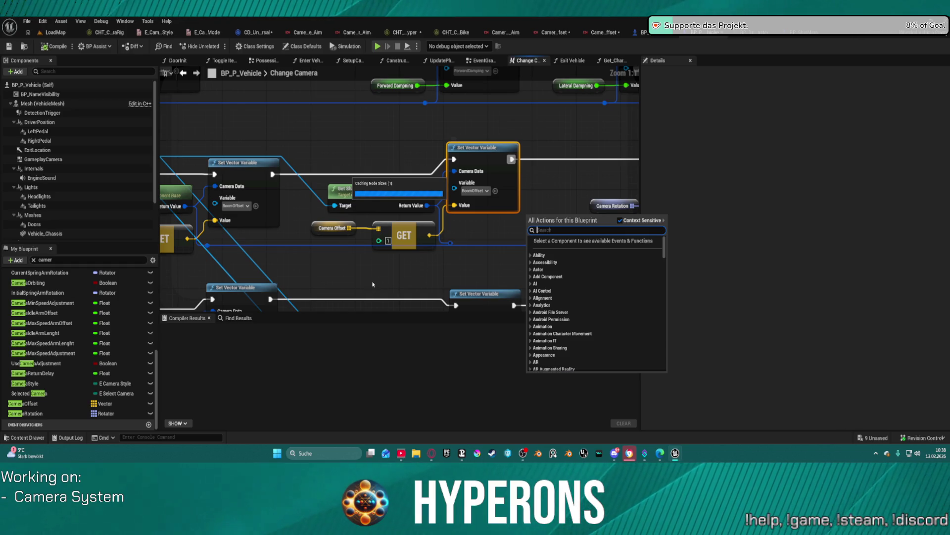
{"action": "scroll", "coordinate": [381, 248], "scroll_direction": "down", "scroll_amount": 6}
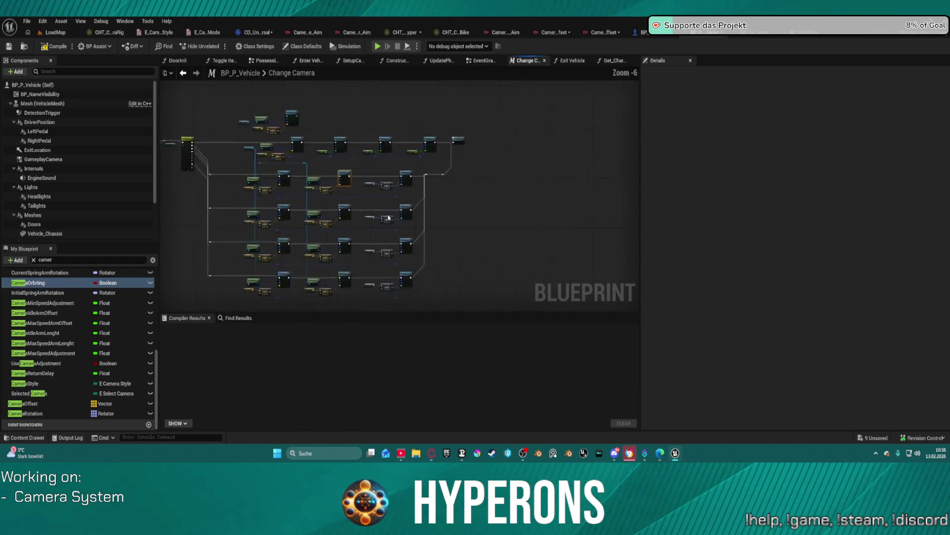
{"action": "scroll", "coordinate": [389, 218], "scroll_direction": "up", "scroll_amount": 6}
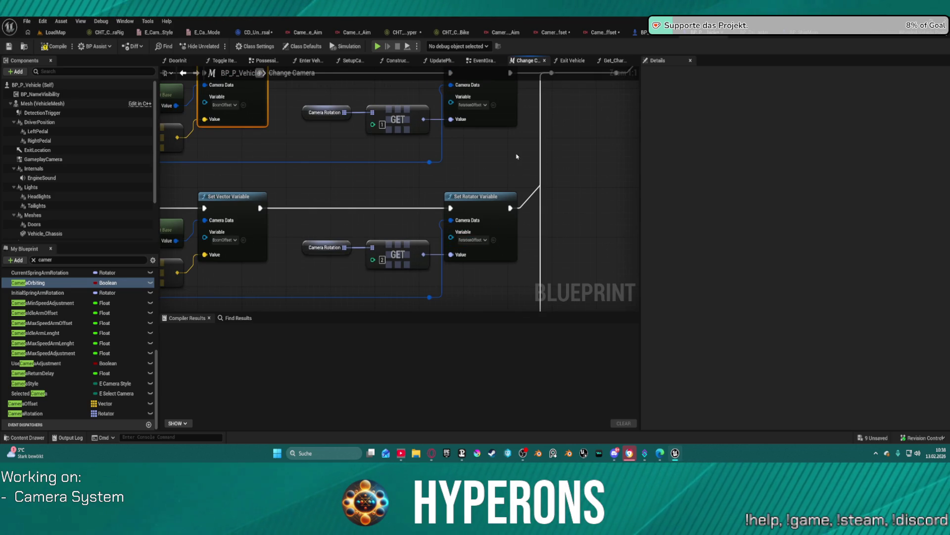
{"action": "scroll", "coordinate": [520, 170], "scroll_direction": "down", "scroll_amount": 1}
{"action": "scroll", "coordinate": [637, 198], "scroll_direction": "down", "scroll_amount": 3}
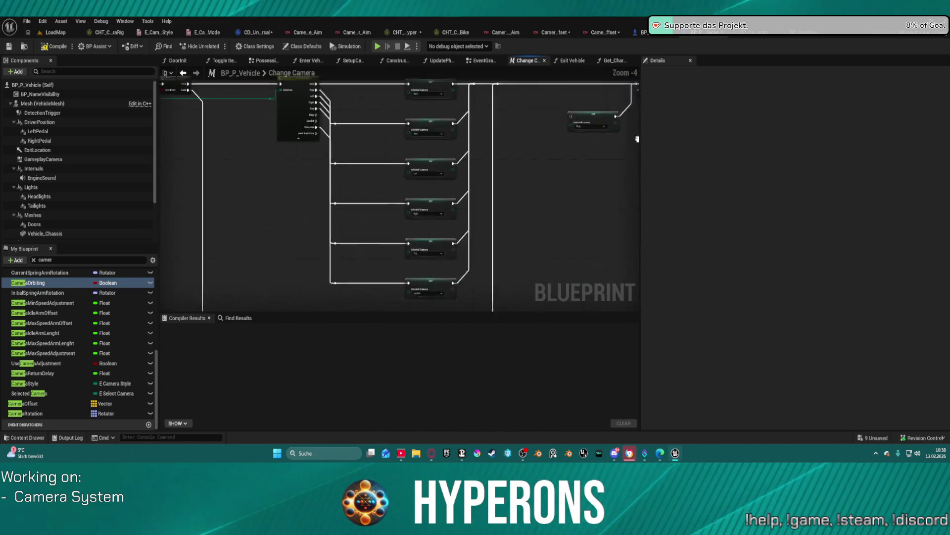
{"action": "scroll", "coordinate": [396, 174], "scroll_direction": "up", "scroll_amount": 2}
{"action": "scroll", "coordinate": [371, 198], "scroll_direction": "down", "scroll_amount": 2}
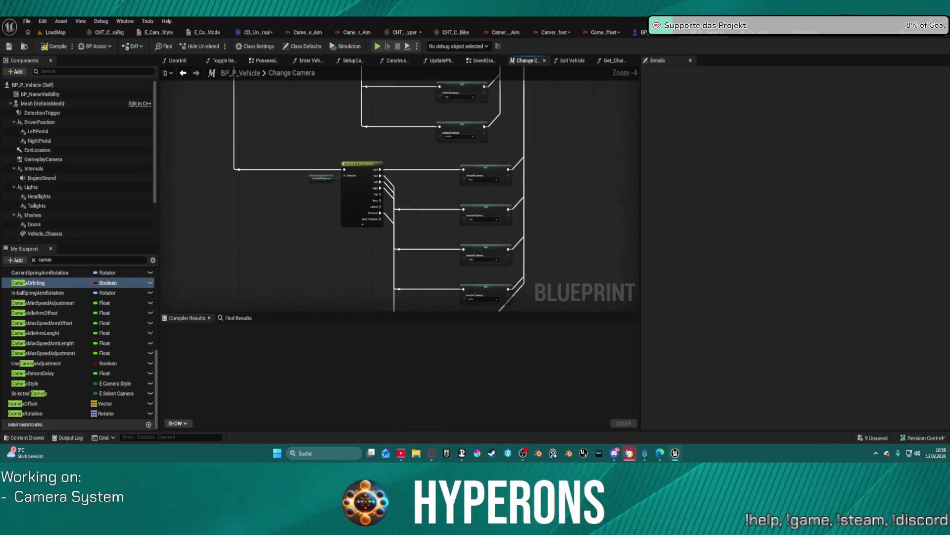
{"action": "scroll", "coordinate": [396, 198], "scroll_direction": "up", "scroll_amount": 1}
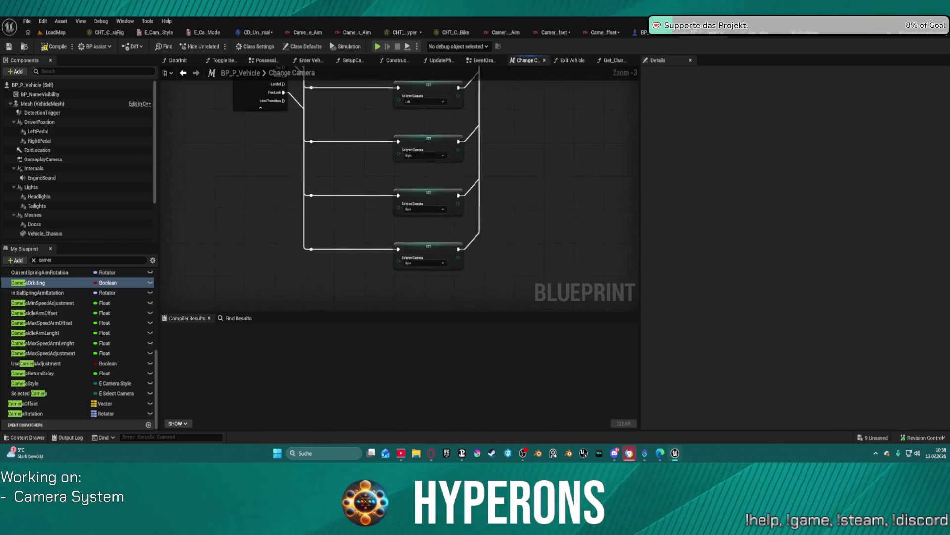
- Inspect the Switch on E_SelectCamera node and its four SET Selected Camera nodes, then go to BP_ShipMain
{"action": "mouse_move", "coordinate": [376, 74]}
{"action": "left_mouse_down"}
{"action": "mouse_move", "coordinate": [352, 251]}
{"action": "mouse_move", "coordinate": [503, 179]}
{"action": "left_mouse_up"}
{"action": "mouse_move", "coordinate": [396, 198]}
{"action": "left_mouse_down"}
{"action": "mouse_move", "coordinate": [594, 216]}
{"action": "mouse_move", "coordinate": [562, 141]}
{"action": "mouse_move", "coordinate": [579, 193]}
{"action": "mouse_move", "coordinate": [302, 153]}
{"action": "left_mouse_up"}
{"action": "mouse_move", "coordinate": [417, 144]}
{"action": "left_mouse_down"}
{"action": "mouse_move", "coordinate": [545, 128]}
{"action": "mouse_move", "coordinate": [650, 232]}
{"action": "mouse_move", "coordinate": [622, 245]}
{"action": "mouse_move", "coordinate": [539, 94]}
{"action": "mouse_move", "coordinate": [522, 94]}
{"action": "mouse_move", "coordinate": [640, 127]}
{"action": "mouse_move", "coordinate": [702, 129]}
{"action": "mouse_move", "coordinate": [451, 117]}
{"action": "left_mouse_up"}
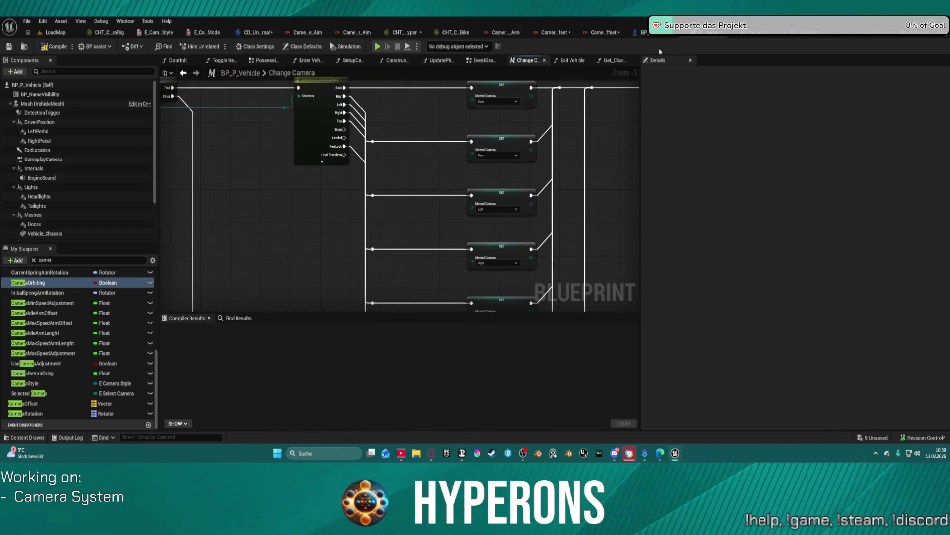
{"action": "left_click", "coordinate": [810, 34]}
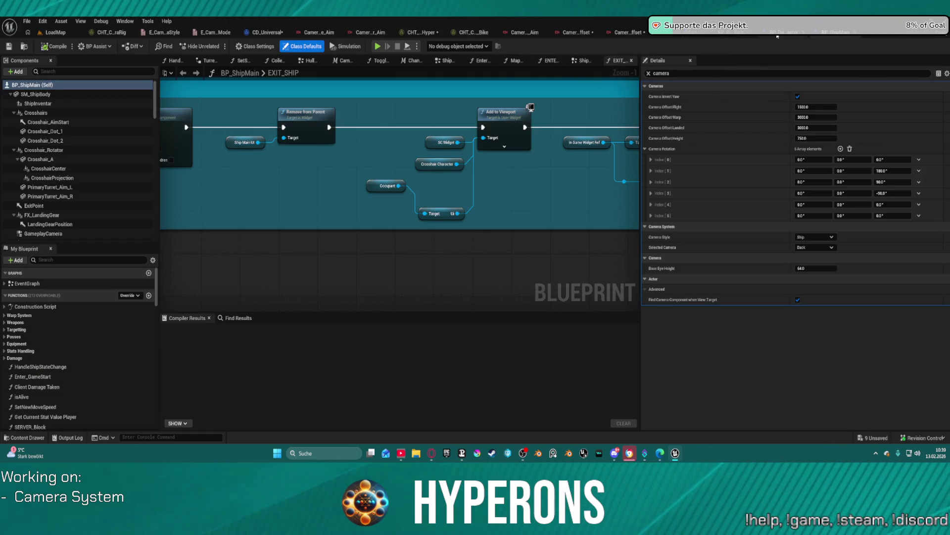
- In BP_P_Vehicle's SetupCamera graph, enable Select Camera on the Change Camera call
{"action": "left_click", "coordinate": [734, 33]}
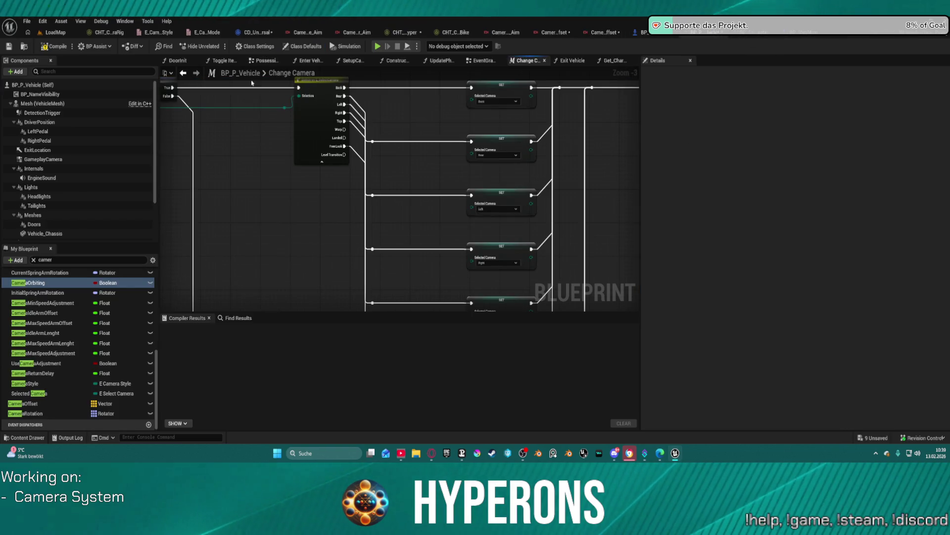
{"action": "scroll", "coordinate": [253, 143], "scroll_direction": "down", "scroll_amount": 2}
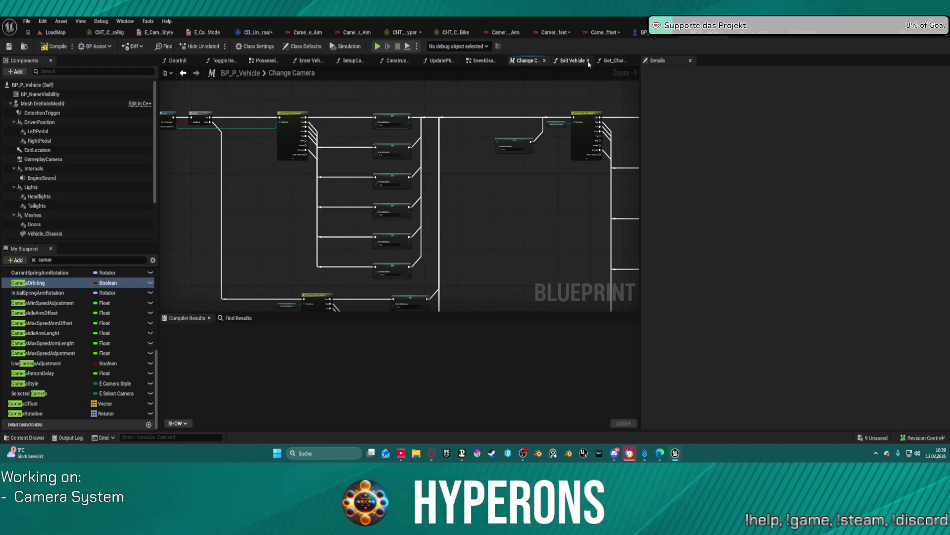
{"action": "left_click", "coordinate": [344, 61]}
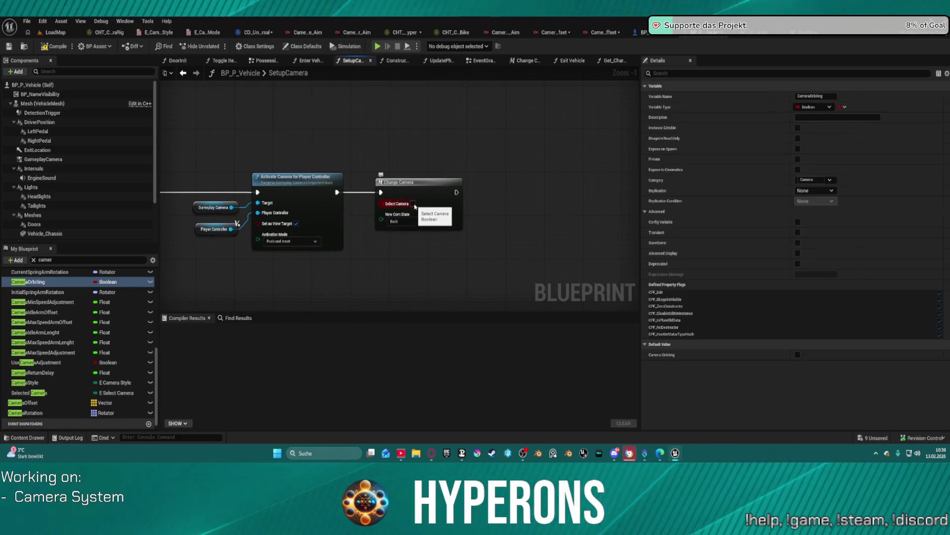
{"action": "left_click", "coordinate": [414, 203]}
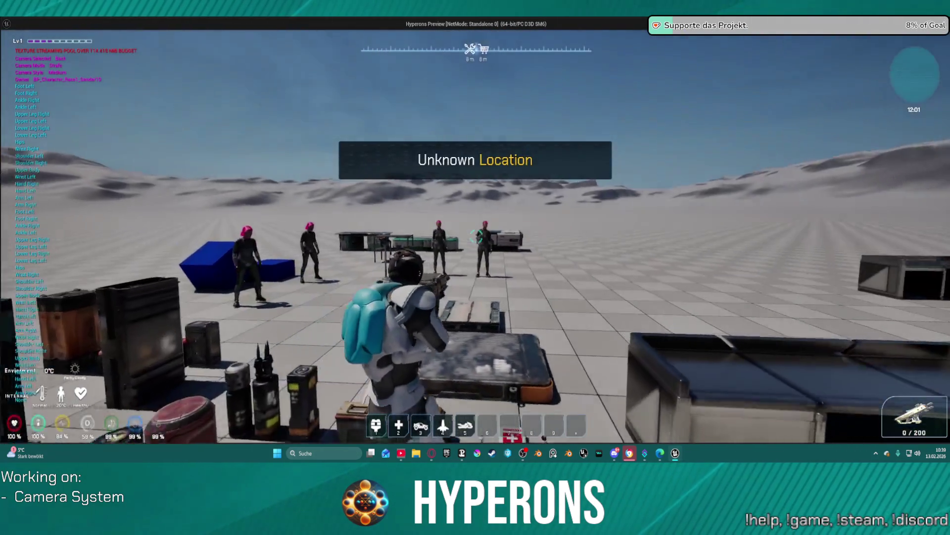
- Walk to the hoverbike, mount it, ride forward and bank into a left turn
{"action": "key", "text": "w"}
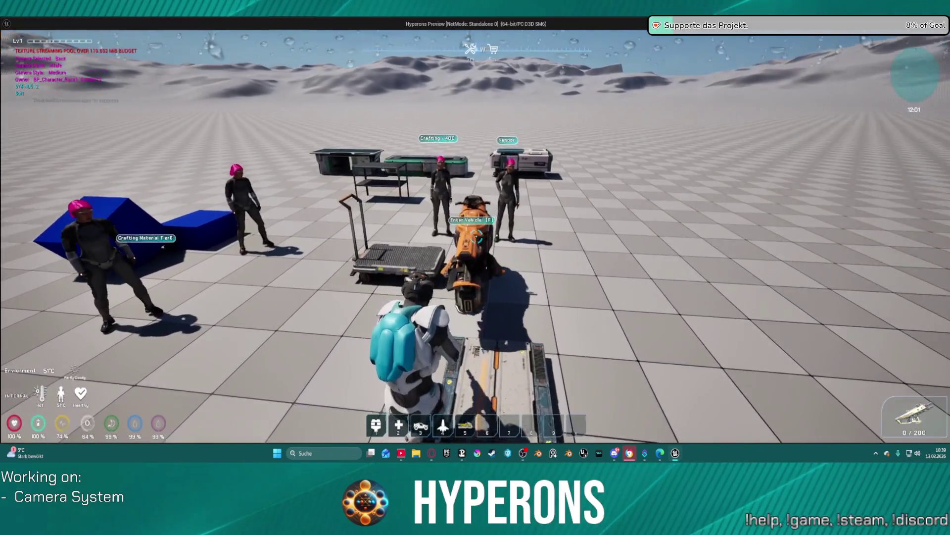
{"action": "key", "text": "w"}
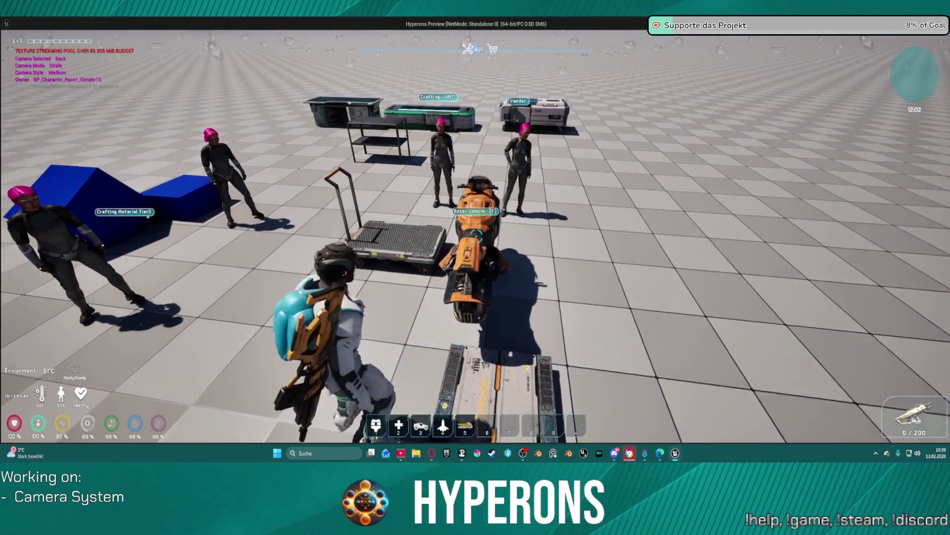
{"action": "key", "text": "w"}
{"action": "key", "text": "e"}
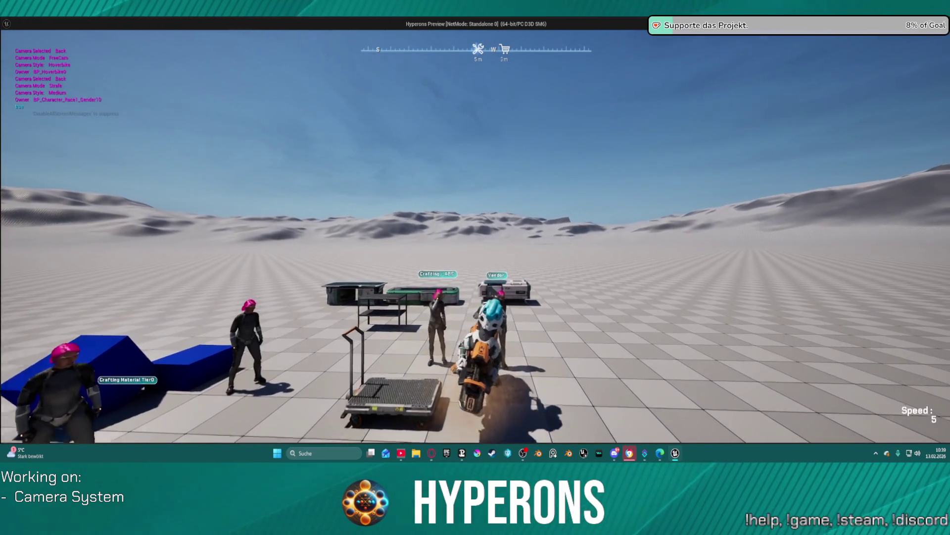
{"action": "key", "text": "w"}
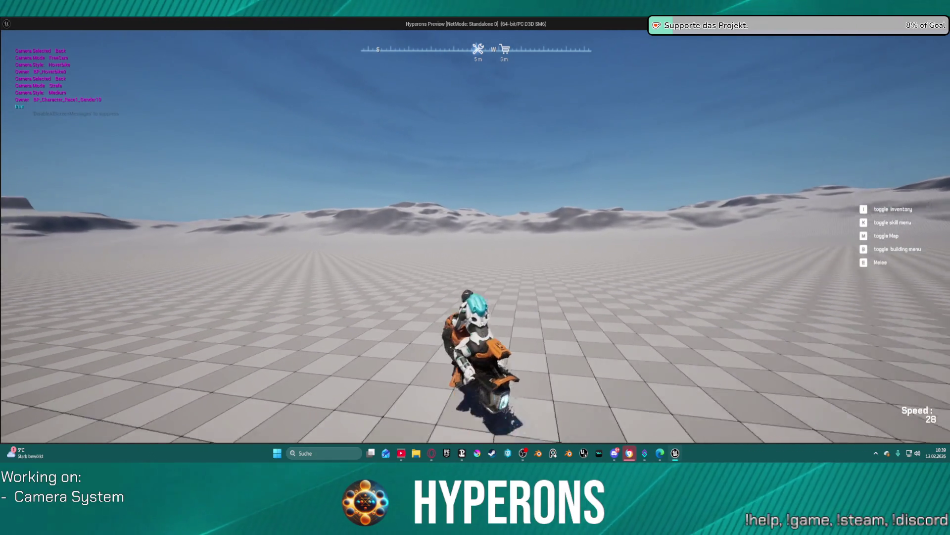
{"action": "key", "text": "w"}
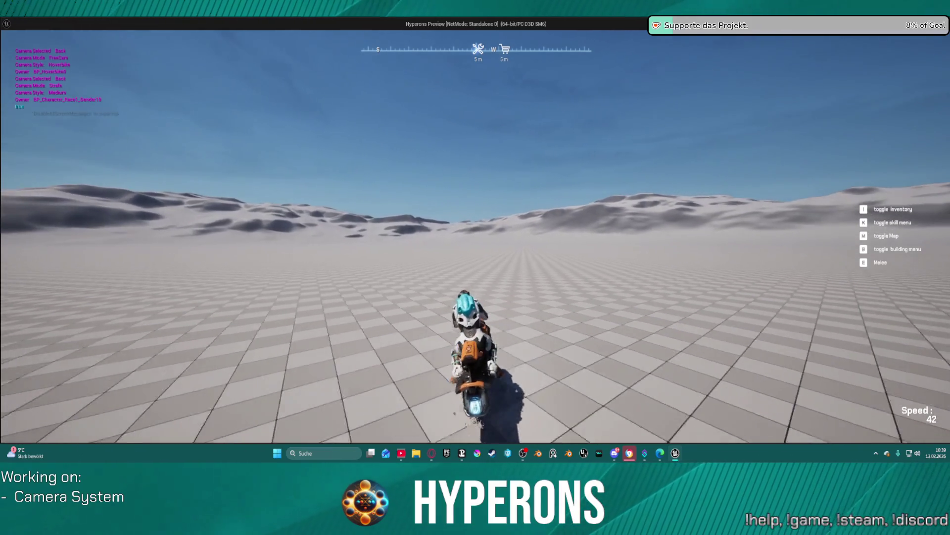
{"action": "key", "text": "w"}
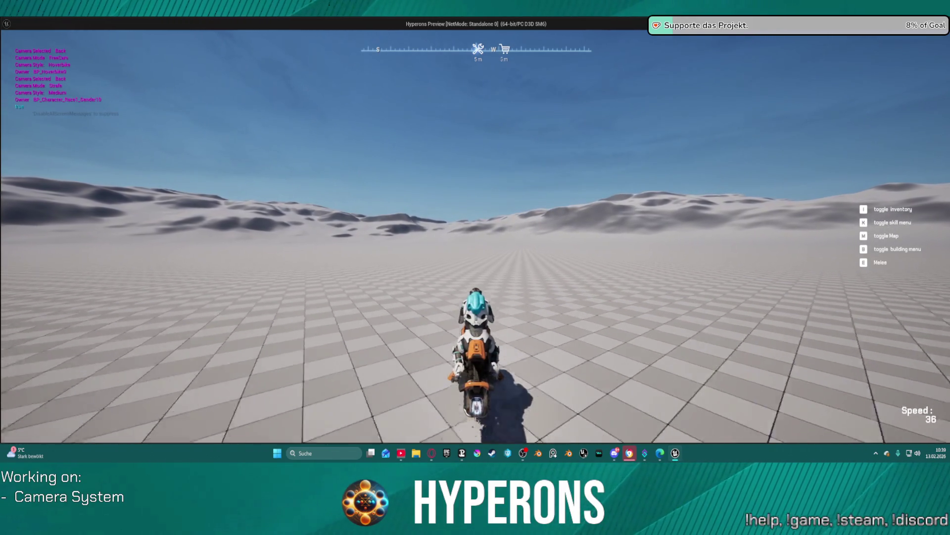
{"action": "key", "text": "a"}
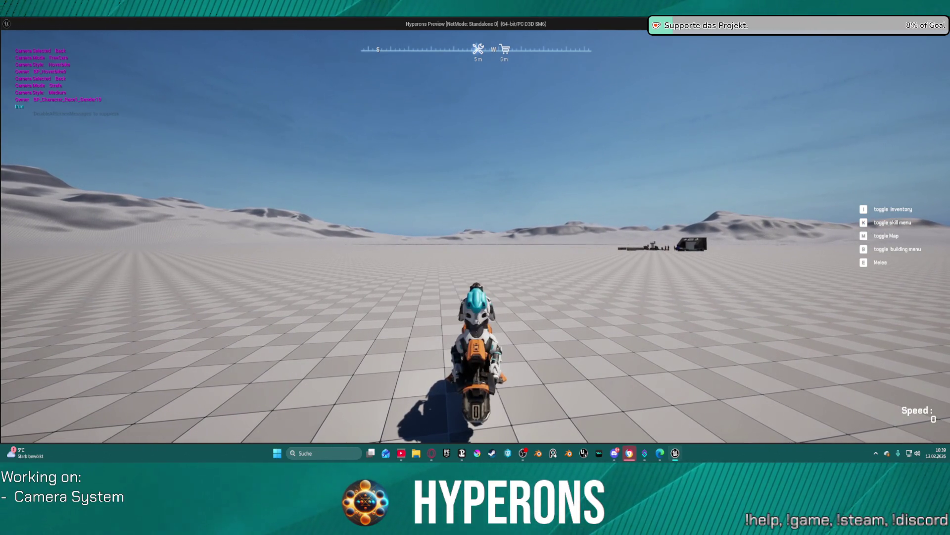
- Dismiss the launcher, cycle to the right and left camera views, then dismount and remount
{"action": "key", "text": "super"}
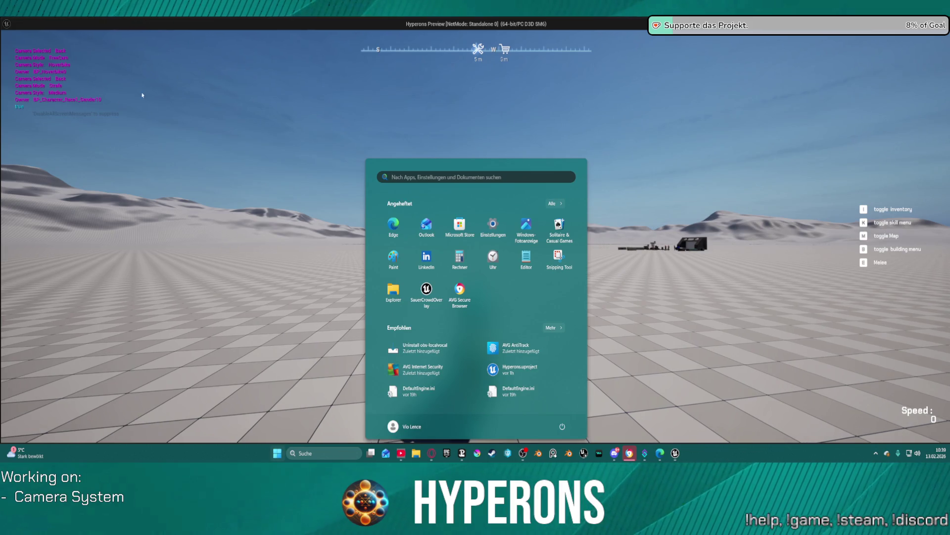
{"action": "key", "text": "super"}
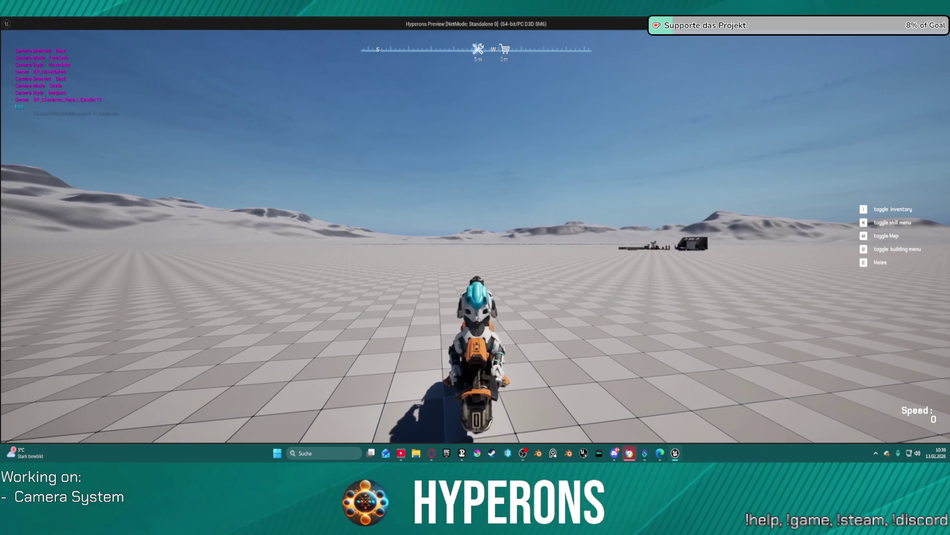
{"action": "key", "text": "super"}
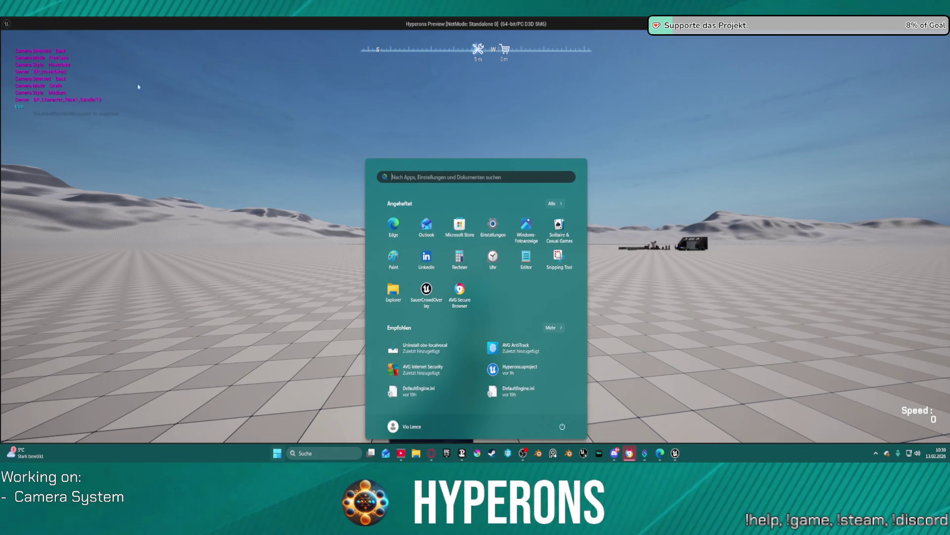
{"action": "left_click", "coordinate": [292, 121]}
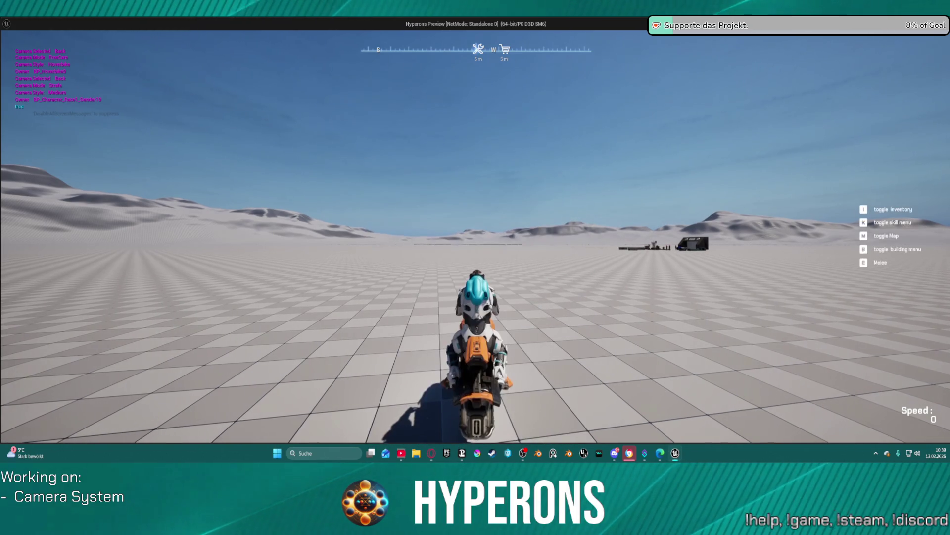
{"action": "key", "text": "c"}
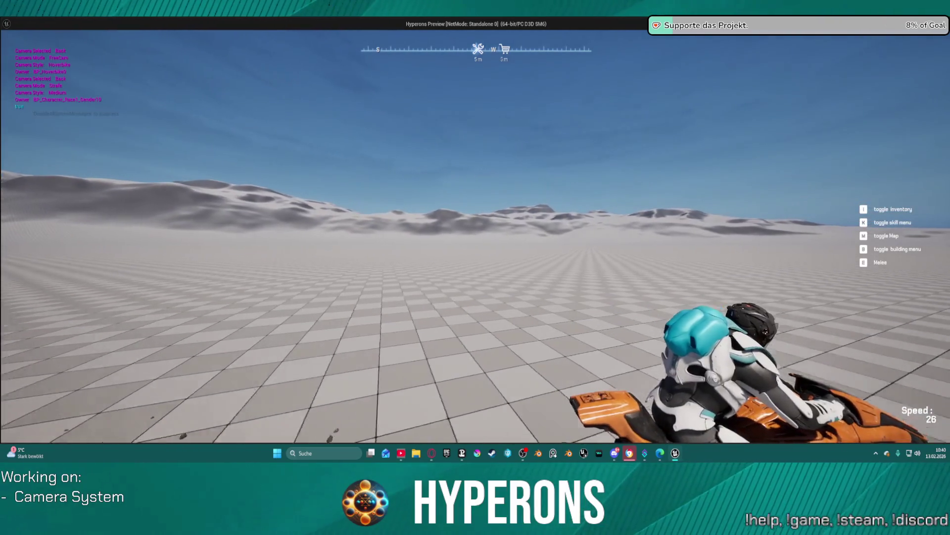
{"action": "key", "text": "c"}
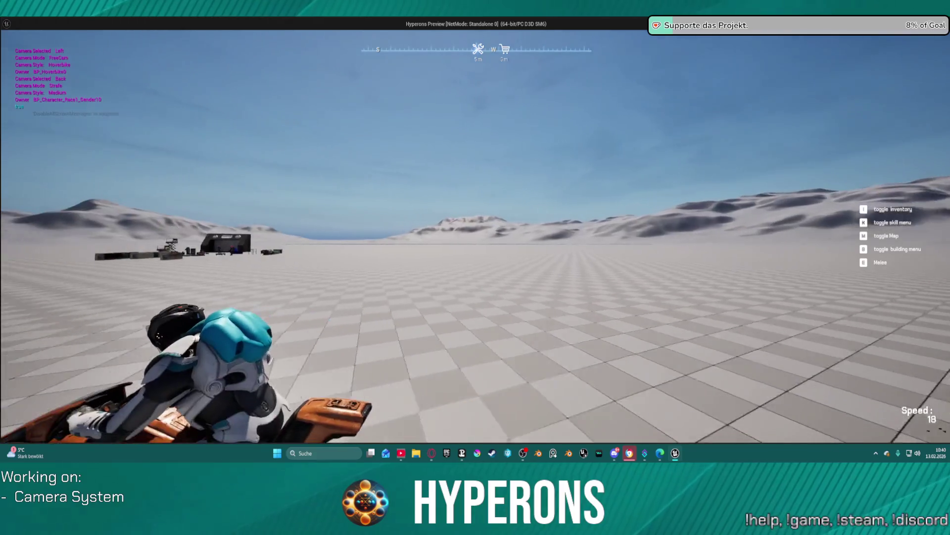
{"action": "key", "text": "f"}
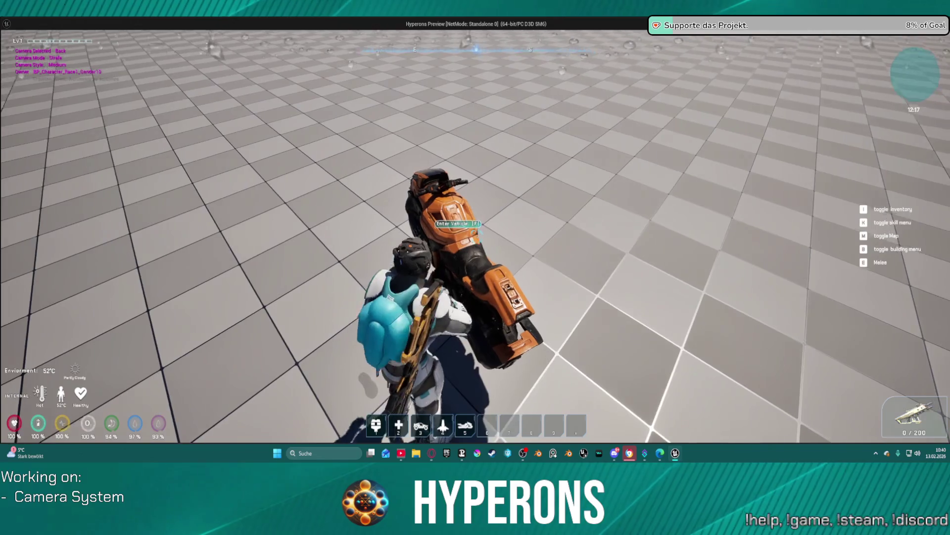
{"action": "key", "text": "f"}
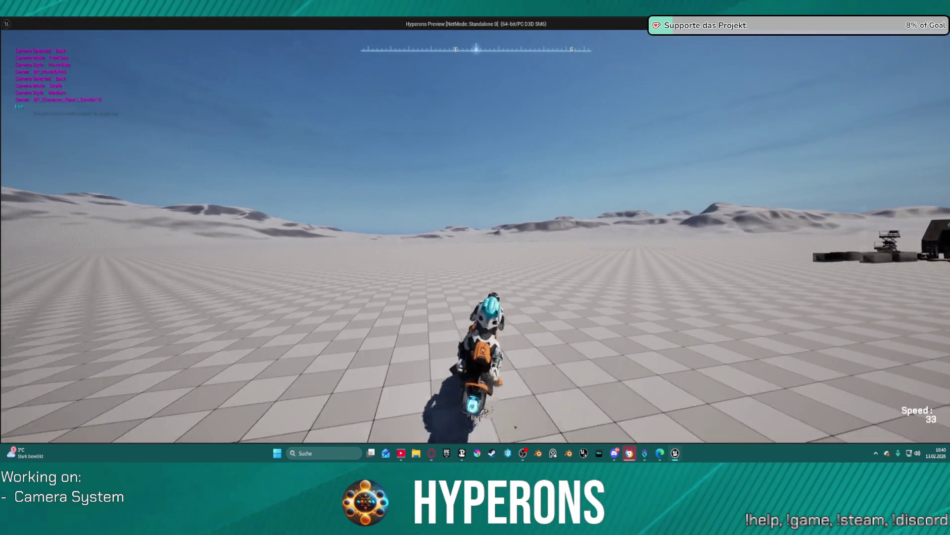
- Steer the hoverbike right into the structure area, stop, and end the preview
{"action": "key", "text": "d"}
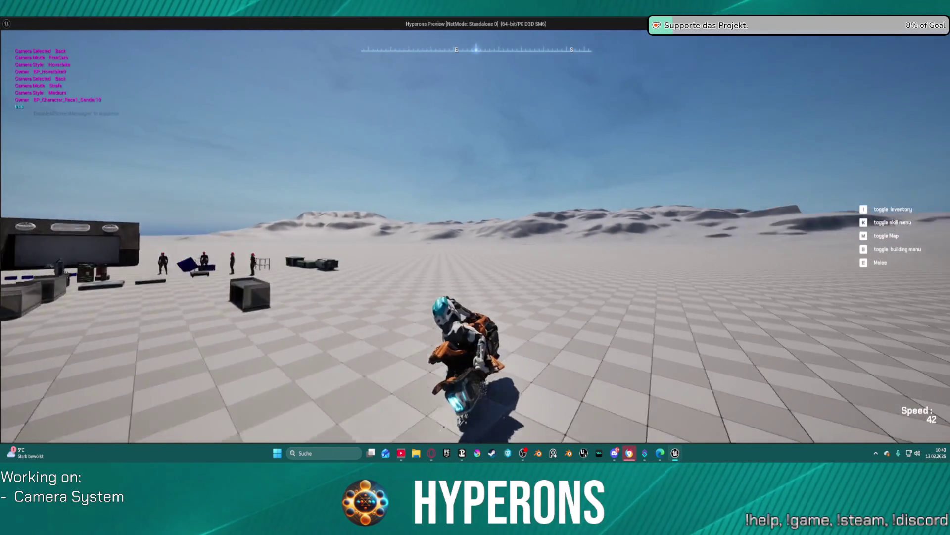
{"action": "key", "text": "d"}
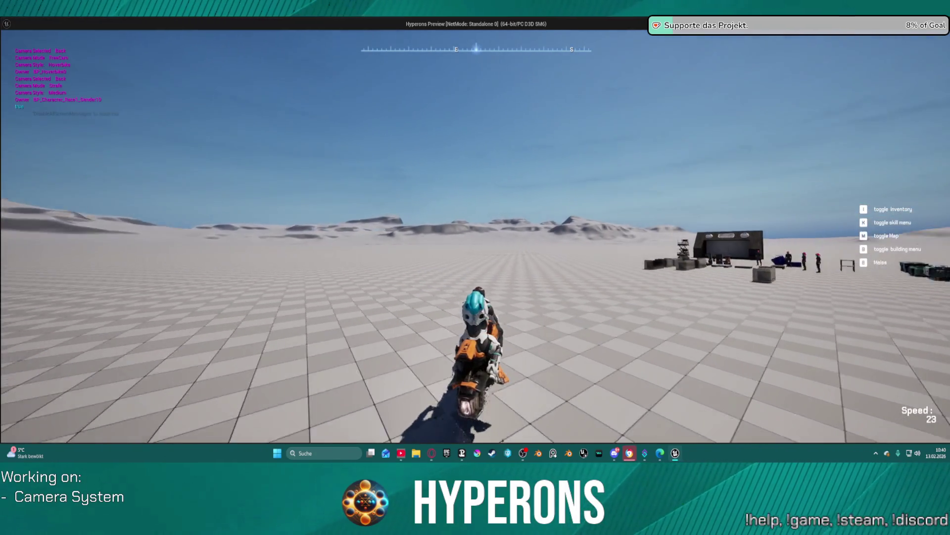
{"action": "key", "text": "d"}
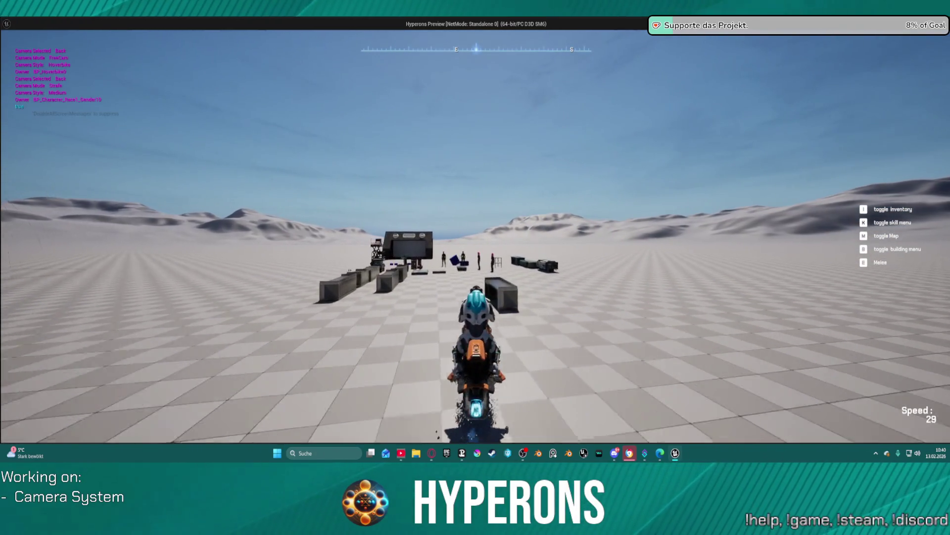
{"action": "key", "text": "s"}
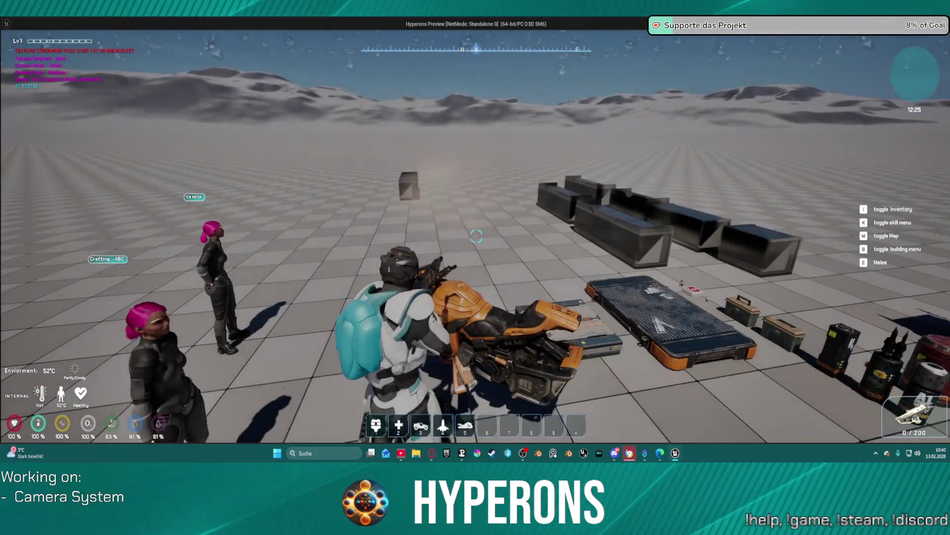
{"action": "key", "text": "Escape"}
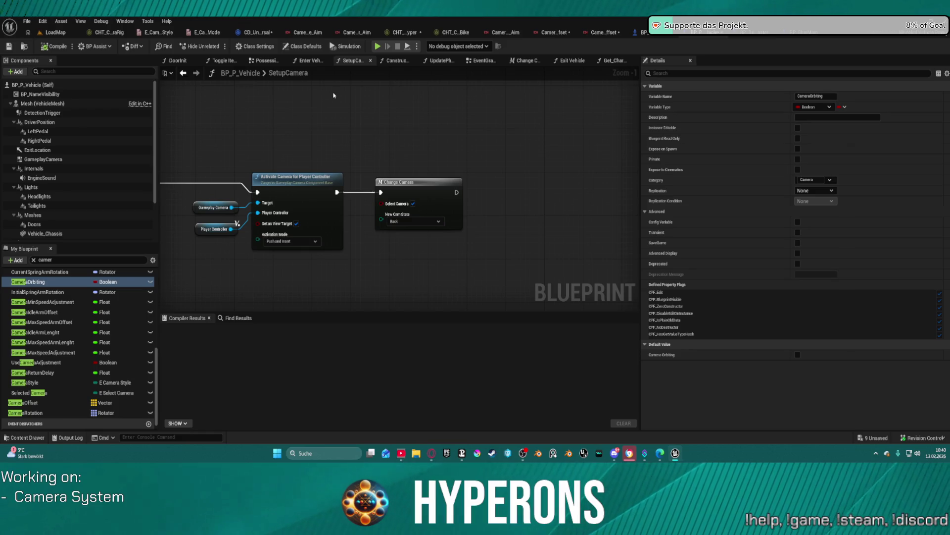
- Compile the blueprints with F7 and summon the hoverbike with 5
{"action": "key", "text": "F7"}
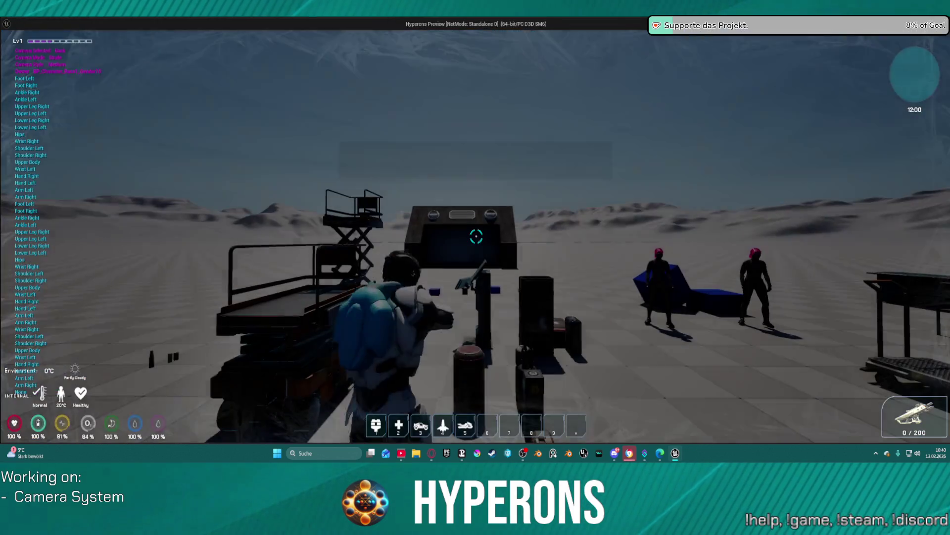
{"action": "key", "text": "5"}
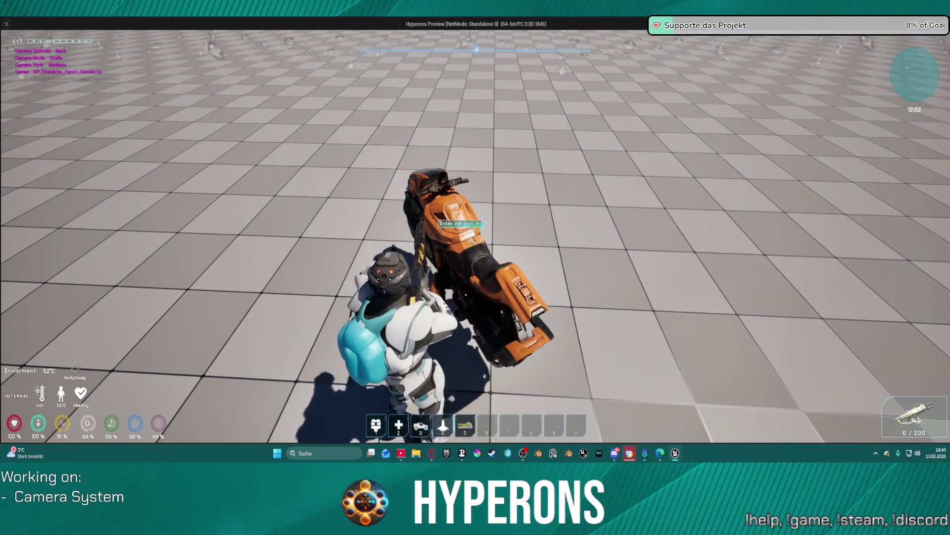
- Mount the hoverbike, ride forward and make a series of right turns
{"action": "key", "text": "f"}
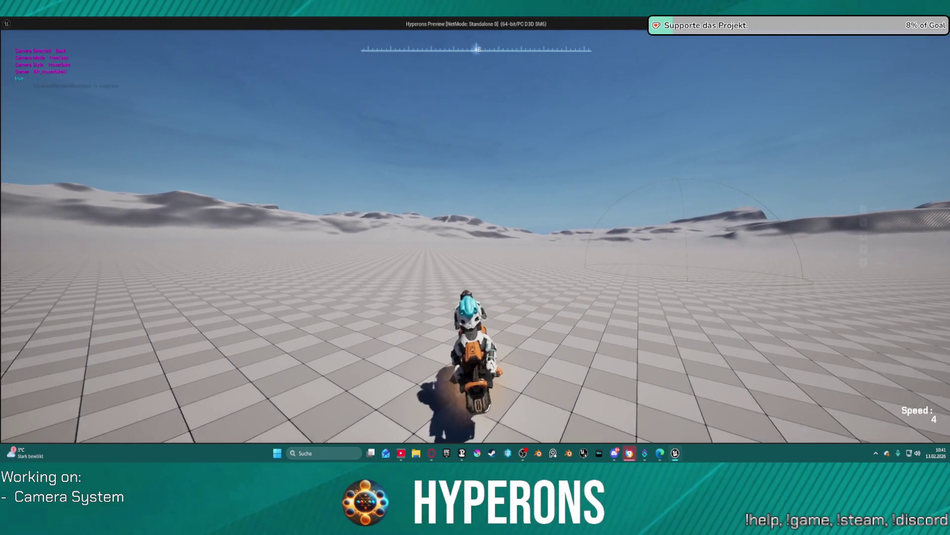
{"action": "key", "text": "w"}
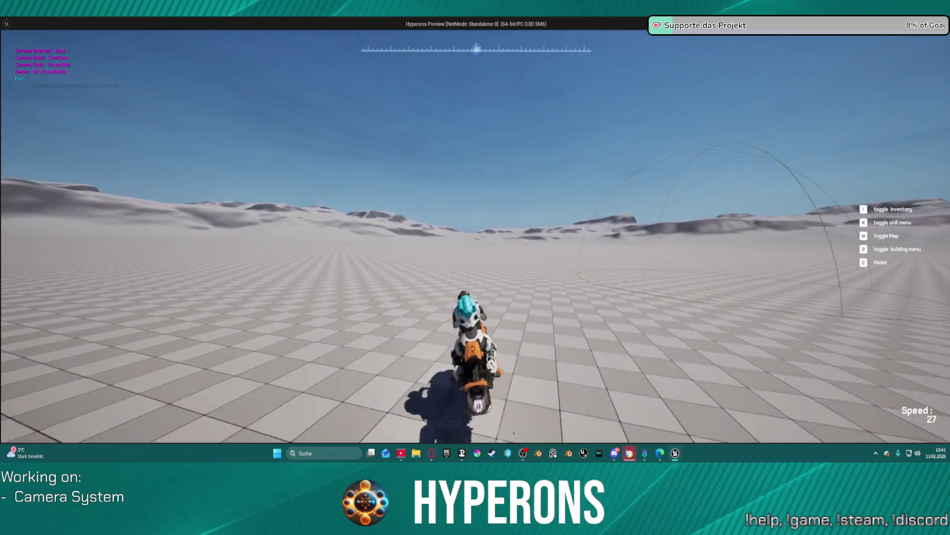
{"action": "key", "text": "d"}
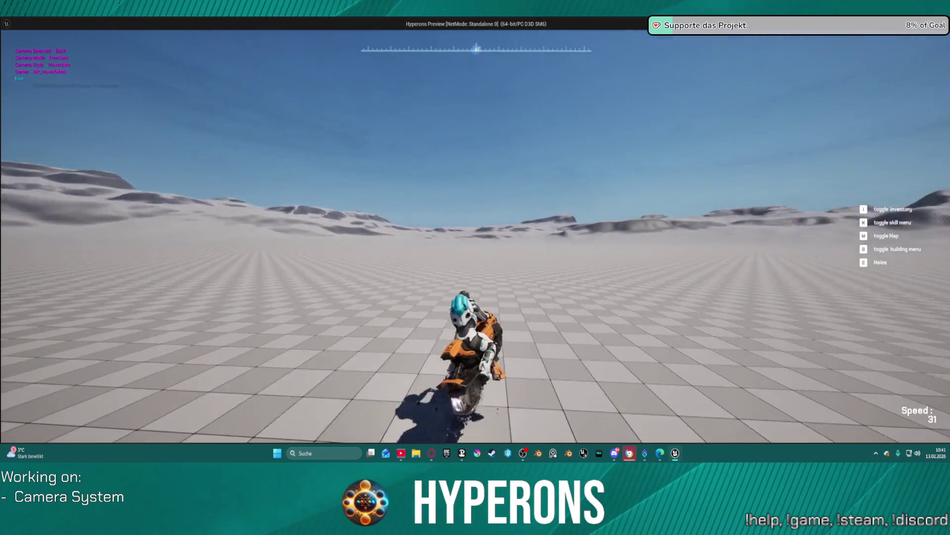
{"action": "key", "text": "d"}
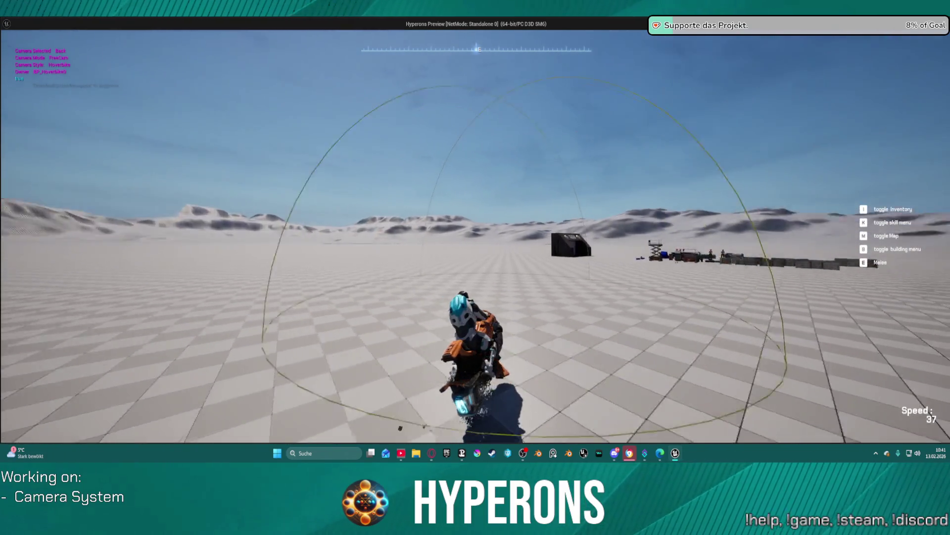
{"action": "key", "text": "d"}
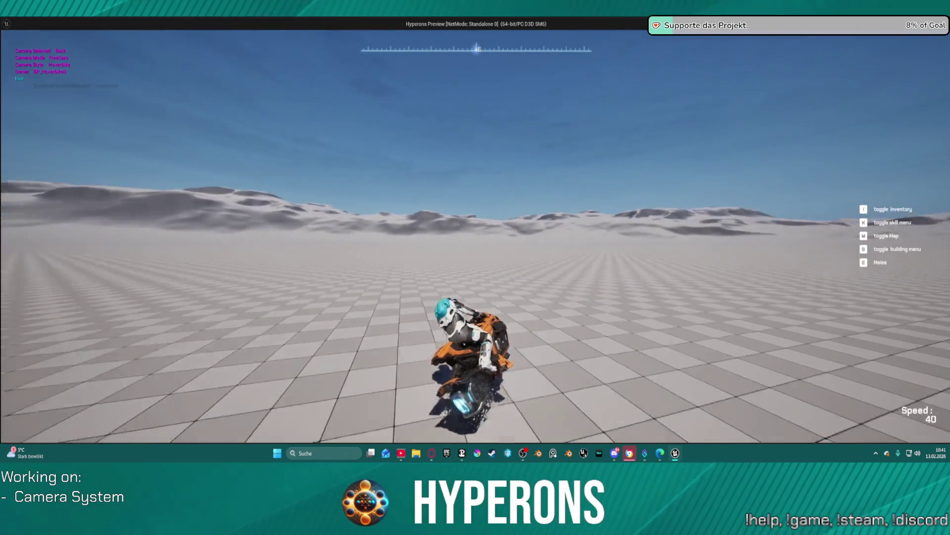
{"action": "key", "text": "d"}
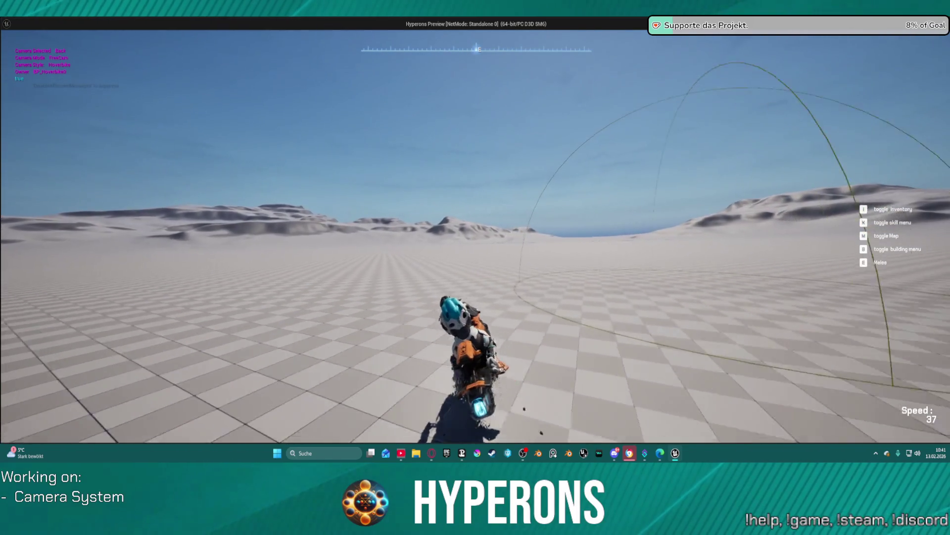
{"action": "key", "text": "d"}
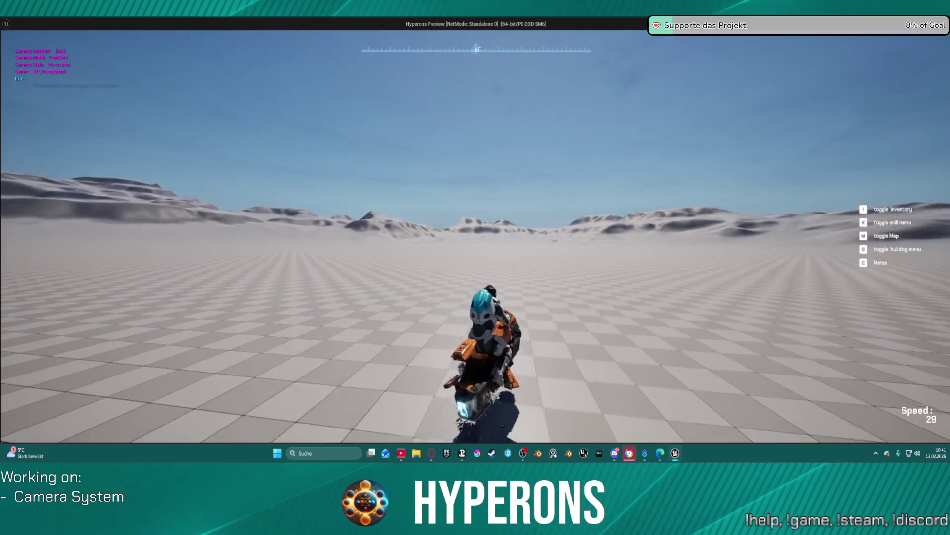
{"action": "key", "text": "d"}
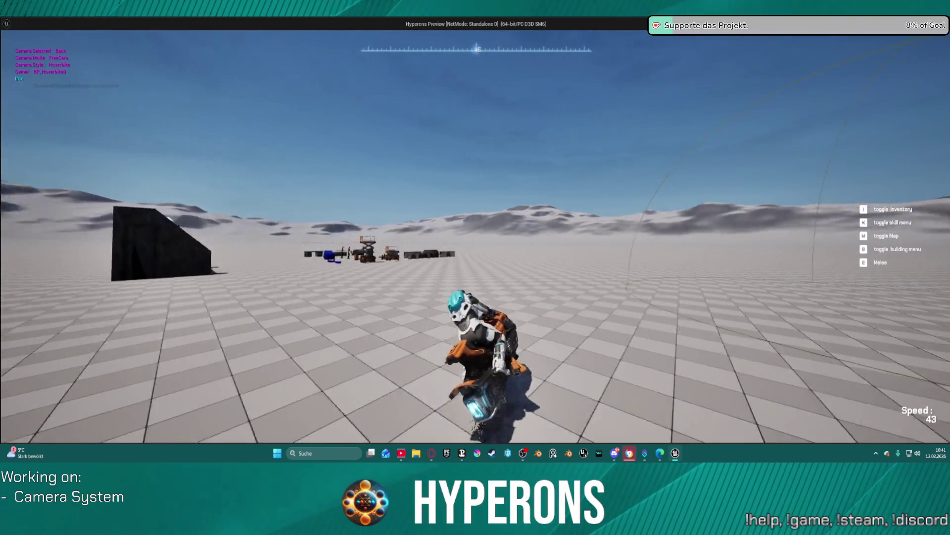
- Steer toward the black block, dismount the hoverbike and stop the preview
{"action": "key", "text": "a"}
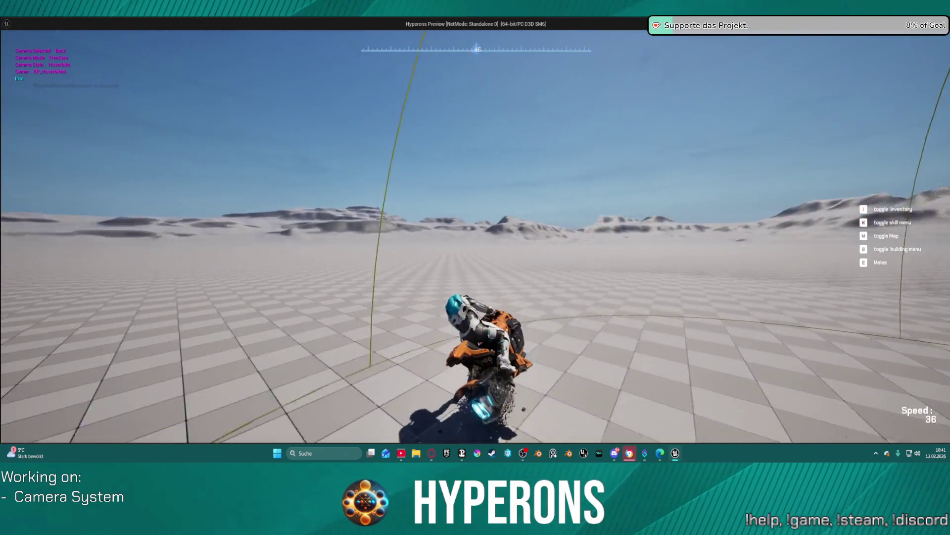
{"action": "key", "text": "a"}
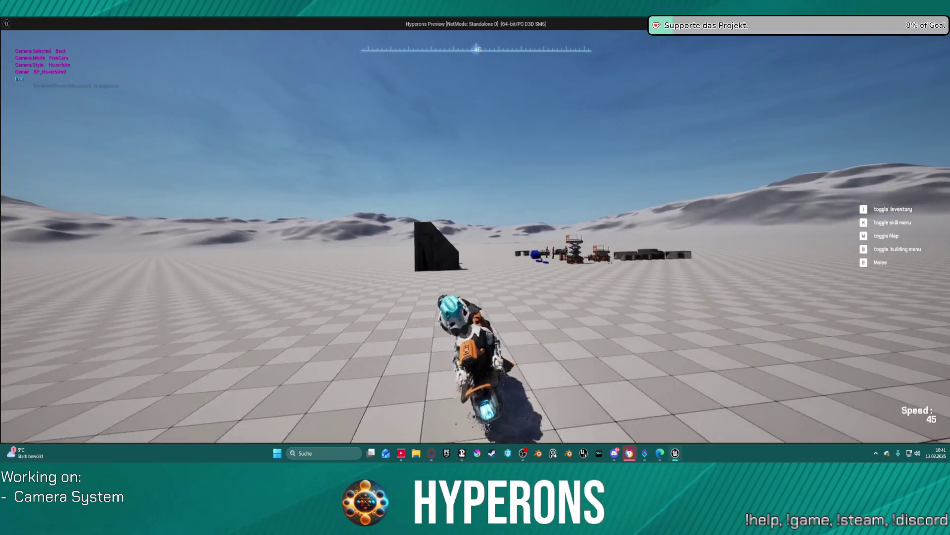
{"action": "key", "text": "d"}
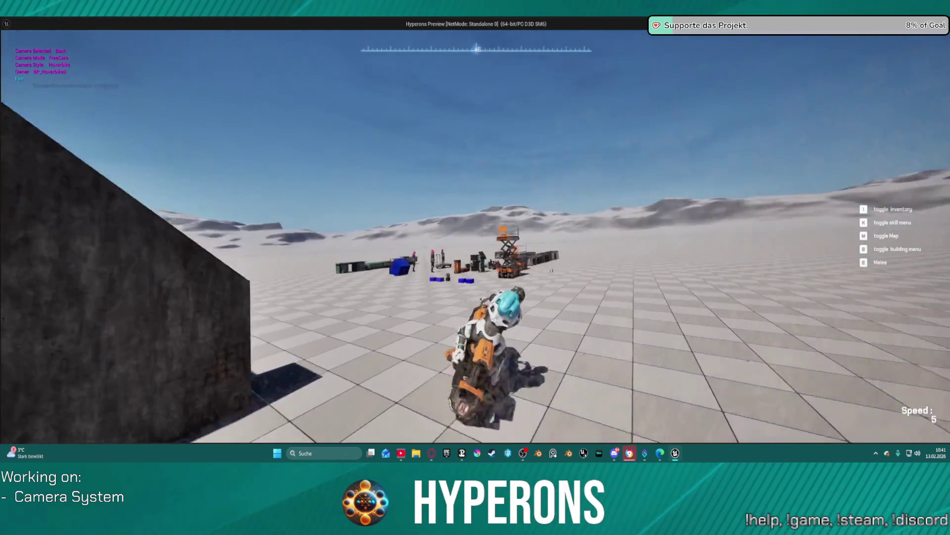
{"action": "key", "text": "f"}
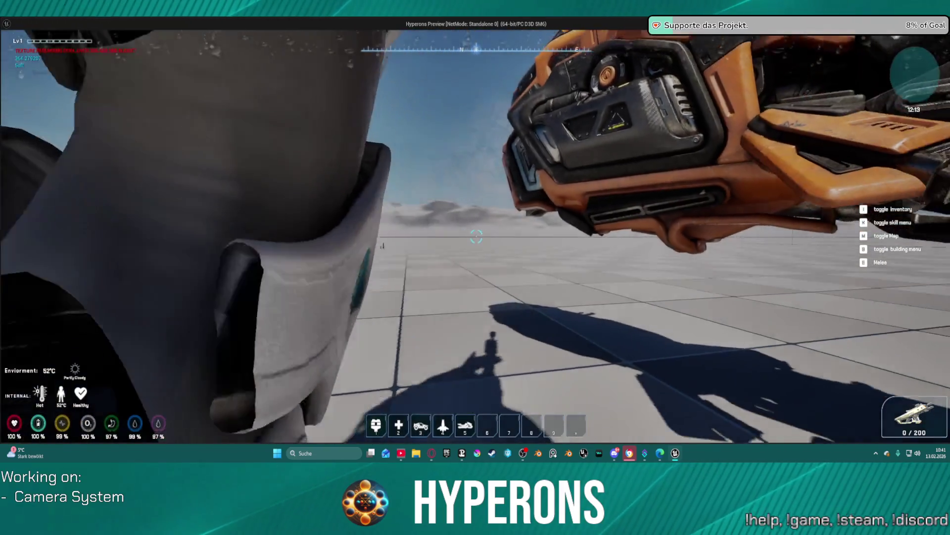
{"action": "key", "text": "Escape"}
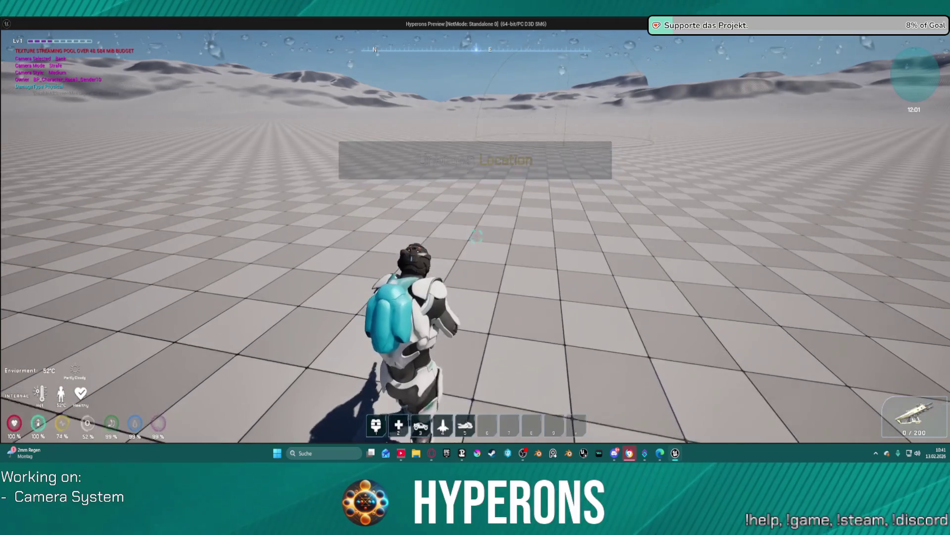
- Spawn a motorbike, walk around the vehicles, fly the free camera over the level, then stop the preview
{"action": "key", "text": "5"}
{"action": "key", "text": "w"}
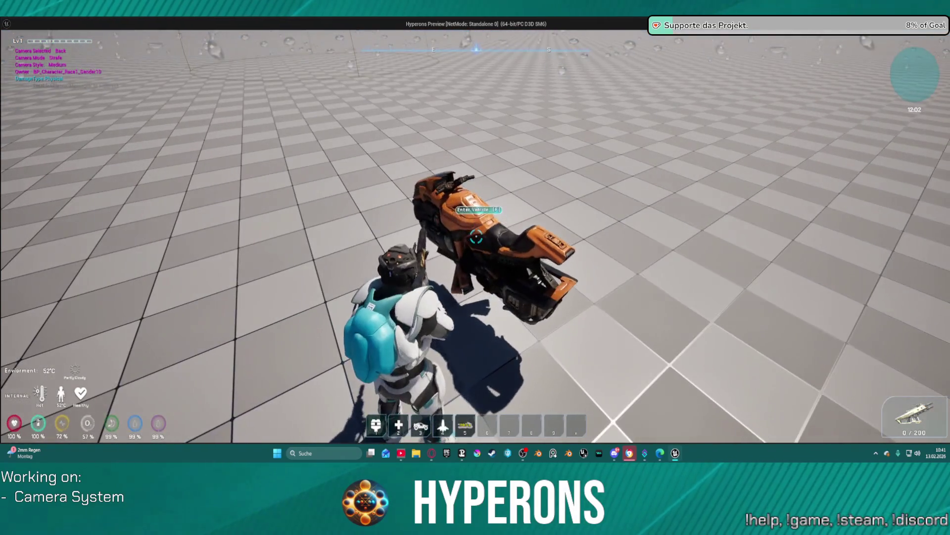
{"action": "key", "text": "w"}
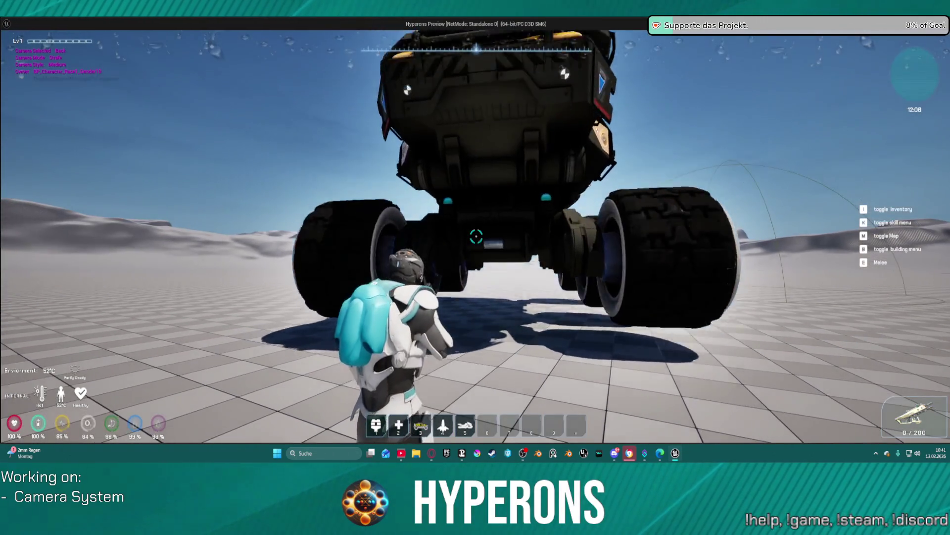
{"action": "key", "text": "s"}
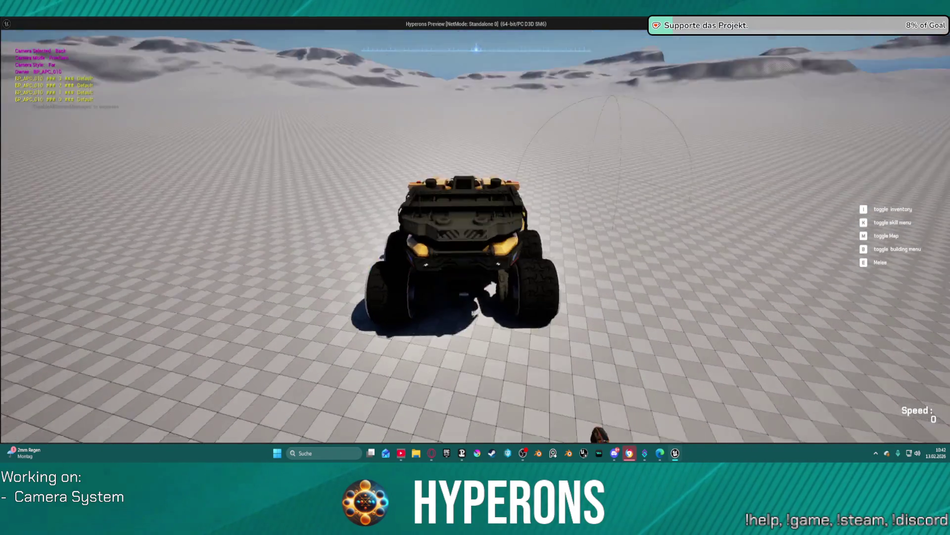
{"action": "key", "text": "w"}
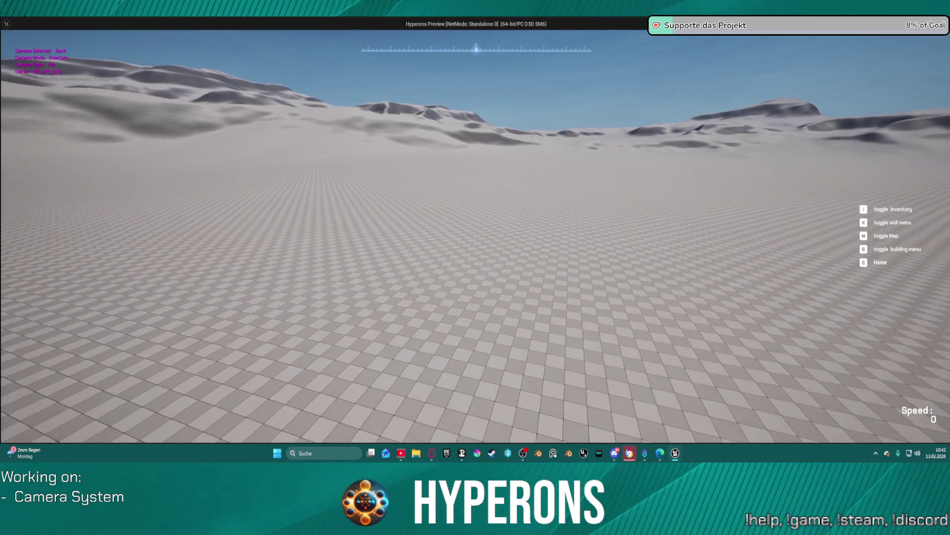
{"action": "key", "text": "Escape"}
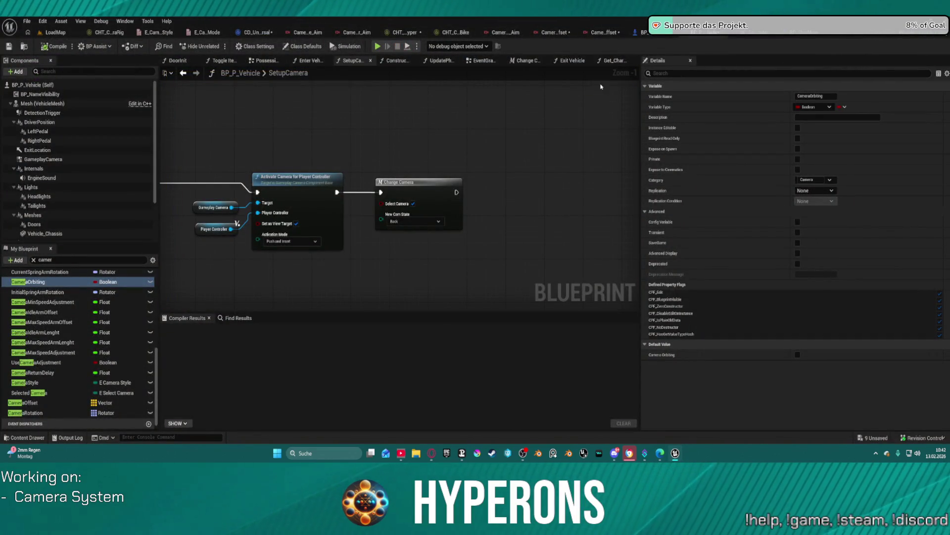
- Open BP_P_Vehicle's Get_CharacterPropertiesForCamera function graph
{"action": "scroll", "coordinate": [55, 232], "scroll_direction": "down", "scroll_amount": 3}
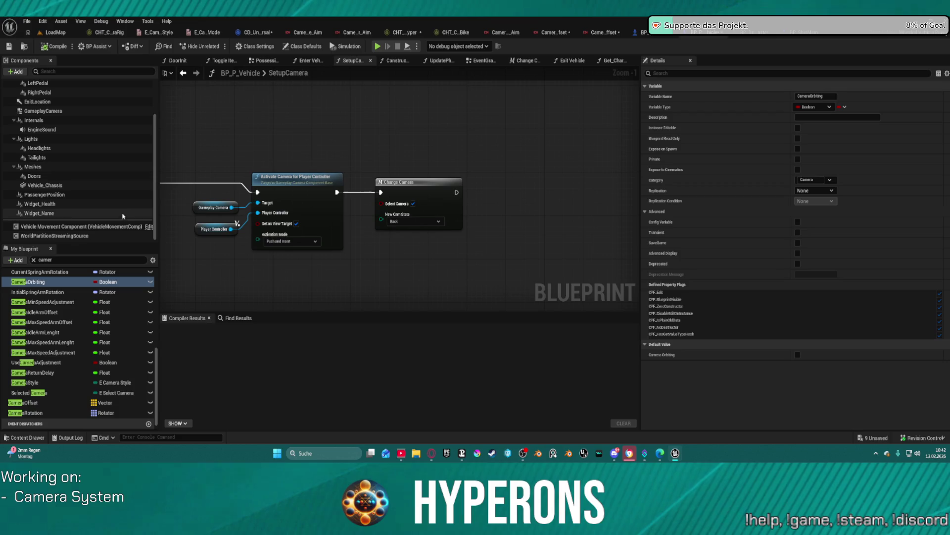
{"action": "scroll", "coordinate": [104, 321], "scroll_direction": "up", "scroll_amount": 10}
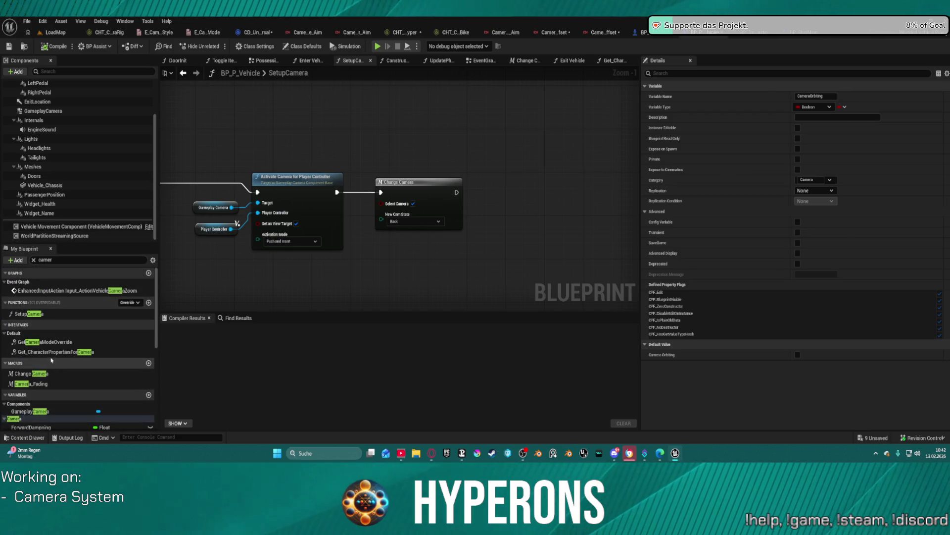
{"action": "double_click", "coordinate": [66, 351]}
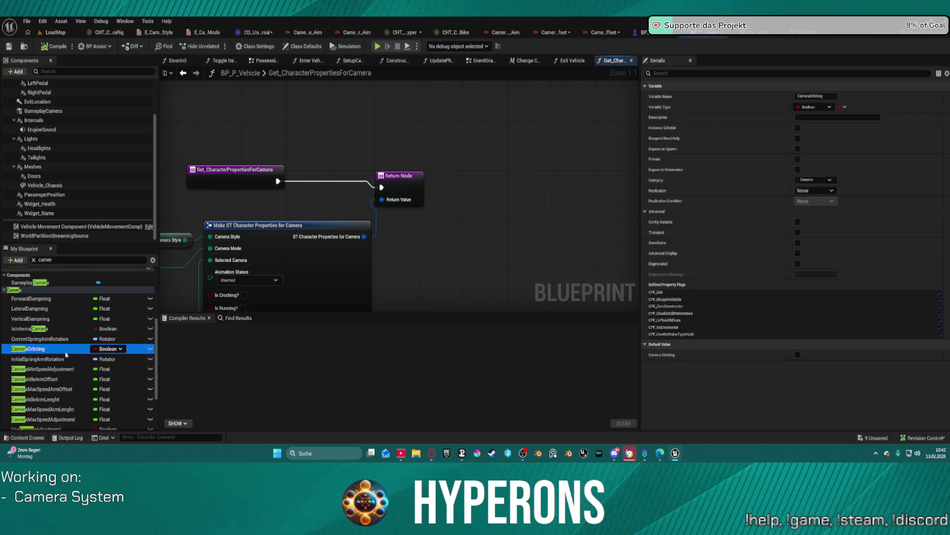
{"action": "scroll", "coordinate": [389, 161], "scroll_direction": "down", "scroll_amount": 2}
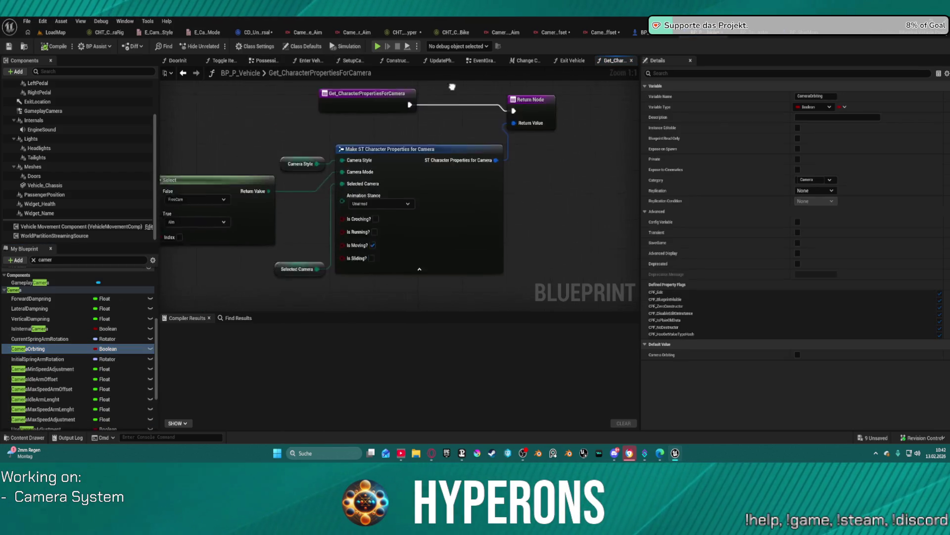
- Delete the Select and Make ST nodes, undo it, then go to BP_DrivingChaos_Master's Exit Vehicle graph
{"action": "left_click_drag", "start_coordinate": [367, 163], "coordinate": [514, 239]}
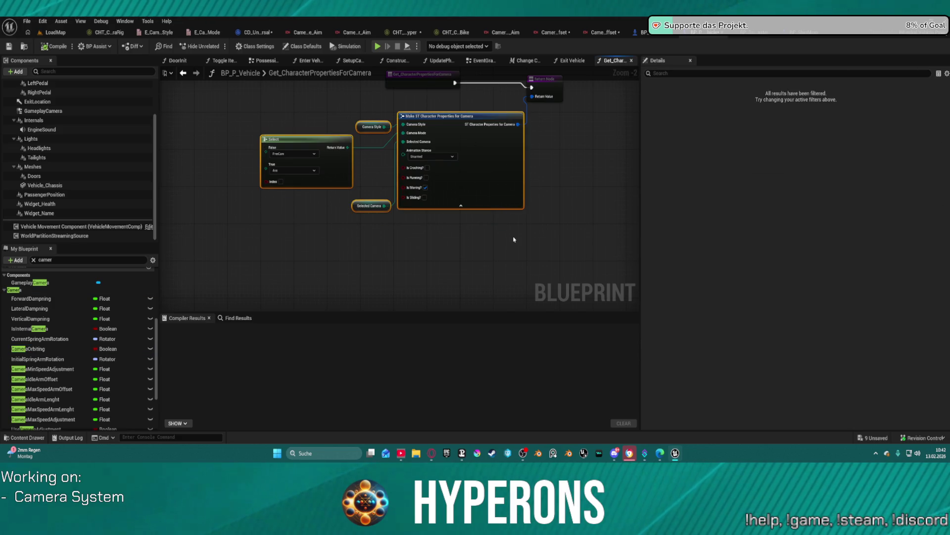
{"action": "key", "text": "Delete"}
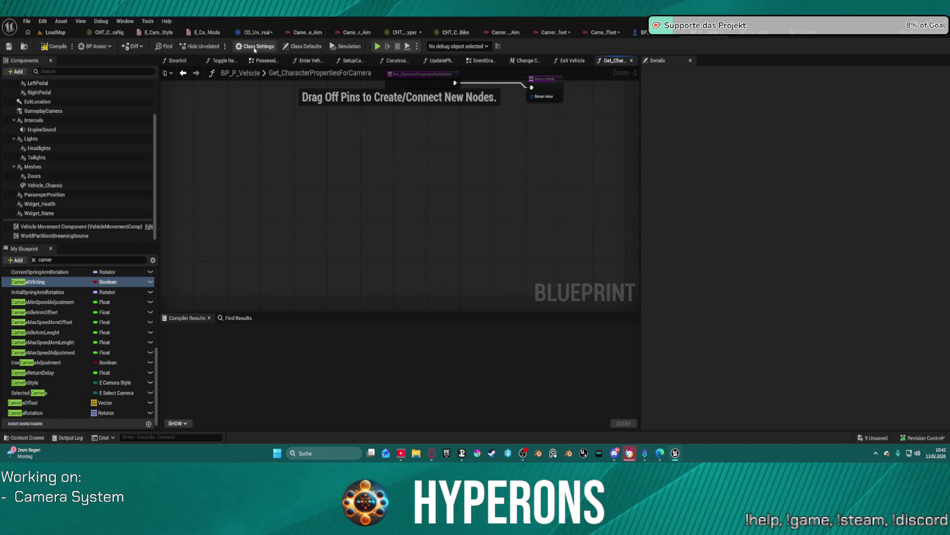
{"action": "left_click", "coordinate": [255, 46]}
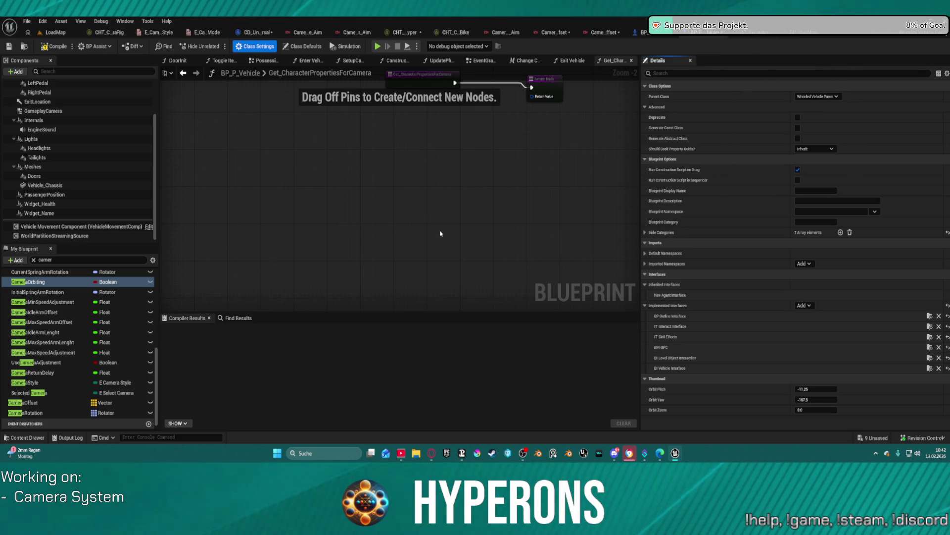
{"action": "key", "text": "ctrl+z"}
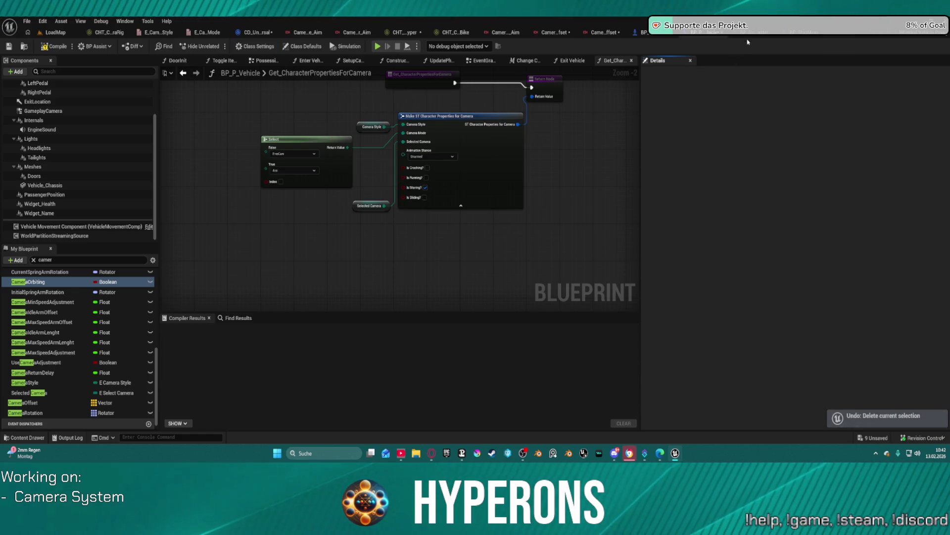
{"action": "left_click", "coordinate": [792, 32]}
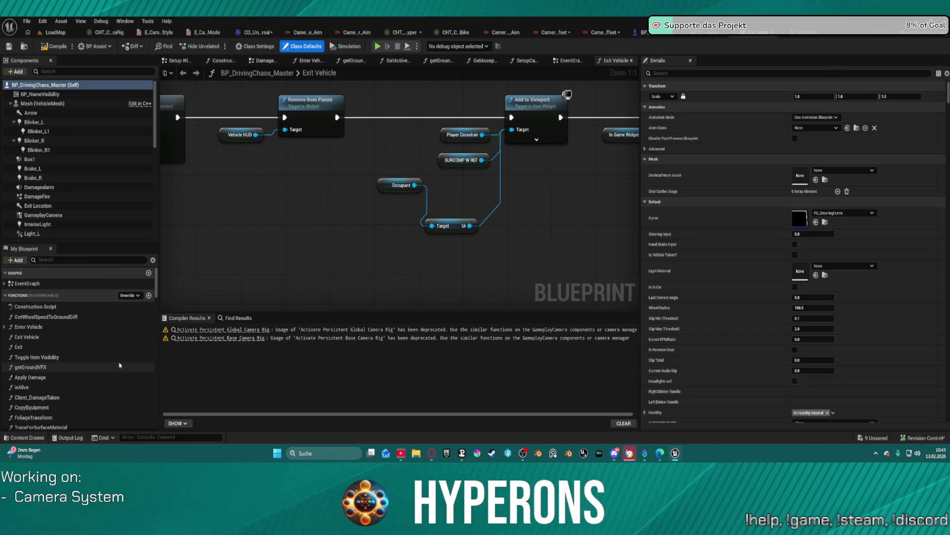
- Expand the interface functions list in the My Blueprint panel
{"action": "scroll", "coordinate": [112, 362], "scroll_direction": "down", "scroll_amount": 1}
{"action": "scroll", "coordinate": [111, 363], "scroll_direction": "up", "scroll_amount": 1}
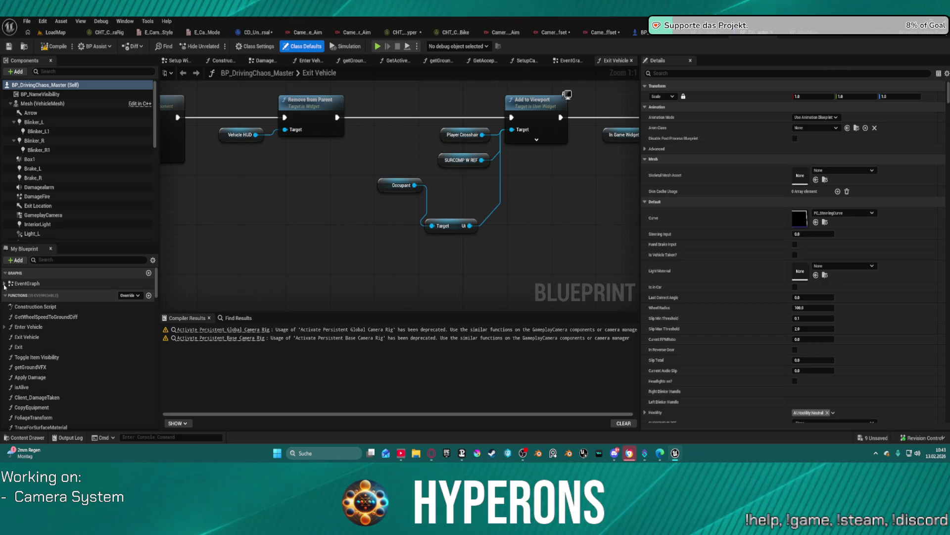
{"action": "scroll", "coordinate": [71, 366], "scroll_direction": "down", "scroll_amount": 3}
{"action": "scroll", "coordinate": [72, 367], "scroll_direction": "down", "scroll_amount": 5}
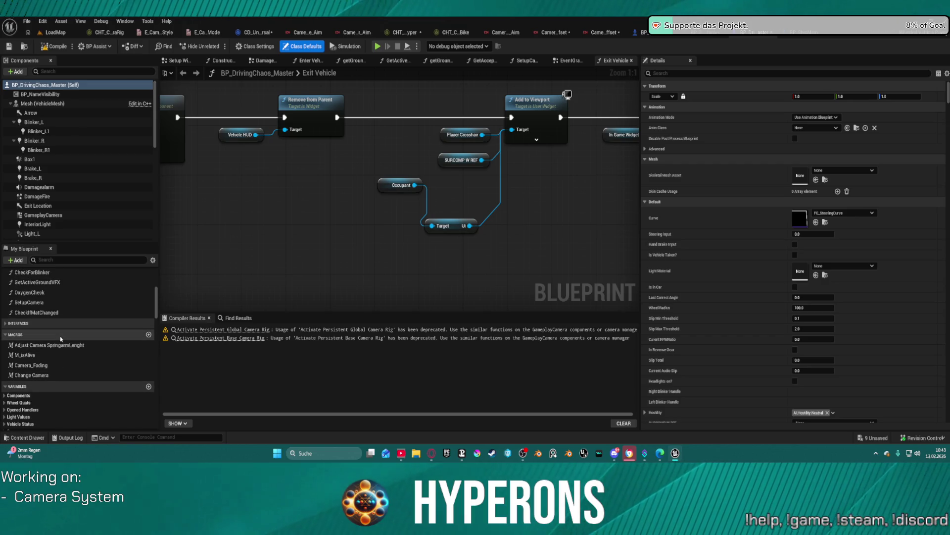
{"action": "scroll", "coordinate": [60, 338], "scroll_direction": "up", "scroll_amount": 1}
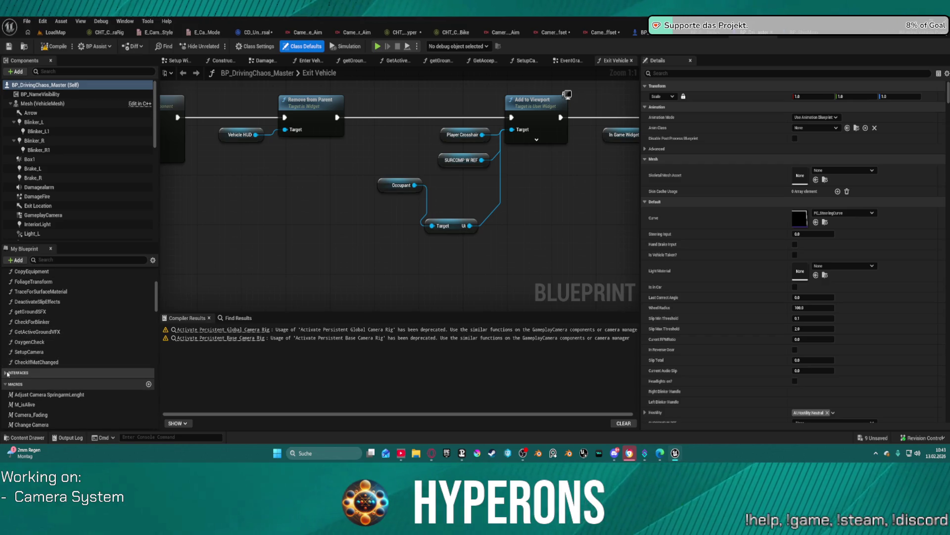
{"action": "left_click", "coordinate": [36, 374]}
{"action": "scroll", "coordinate": [36, 375], "scroll_direction": "down", "scroll_amount": 3}
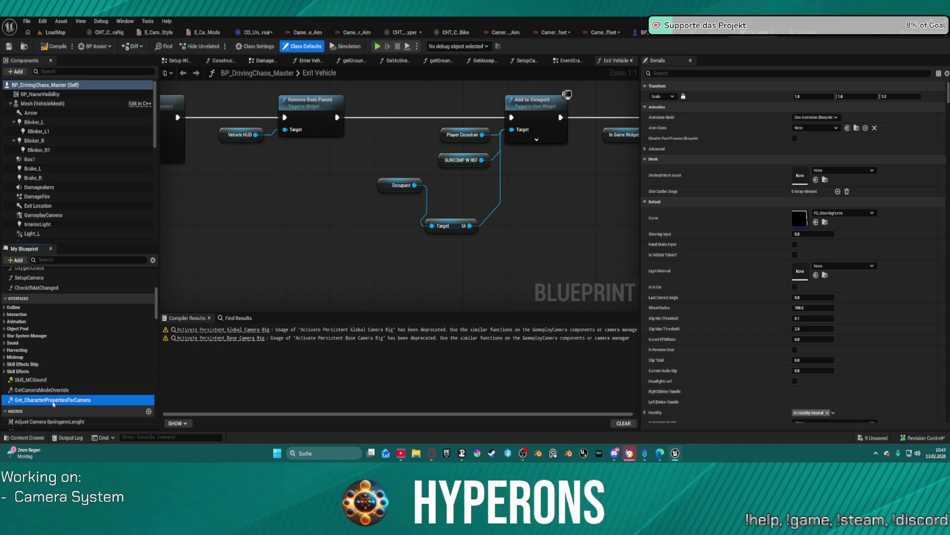
- Open Get_CharacterPropertiesForCamera and delete its Select, Camera Style, Selected Camera and Make ST nodes
{"action": "double_click", "coordinate": [53, 400]}
{"action": "mouse_move", "coordinate": [530, 303]}
{"action": "left_mouse_down"}
{"action": "mouse_move", "coordinate": [307, 159]}
{"action": "mouse_move", "coordinate": [350, 157]}
{"action": "left_mouse_up"}
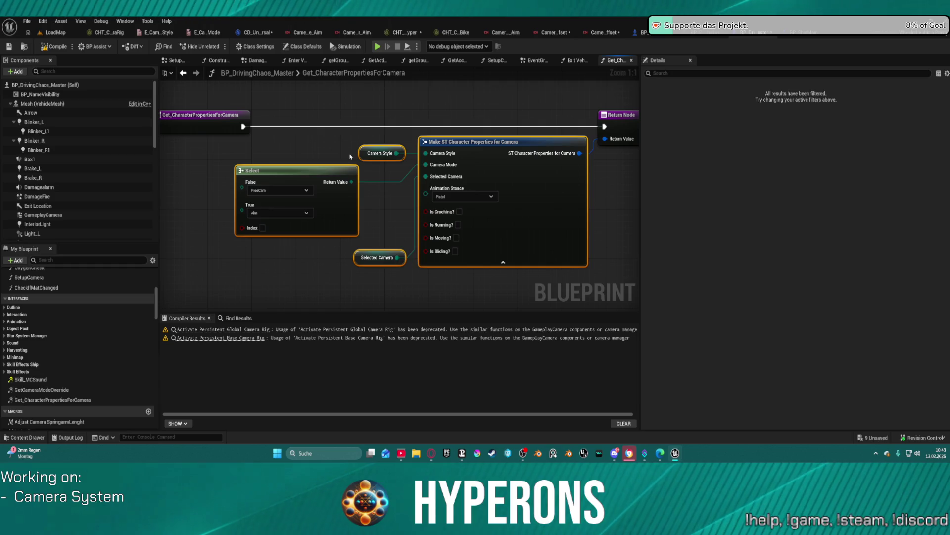
{"action": "key", "text": "Delete"}
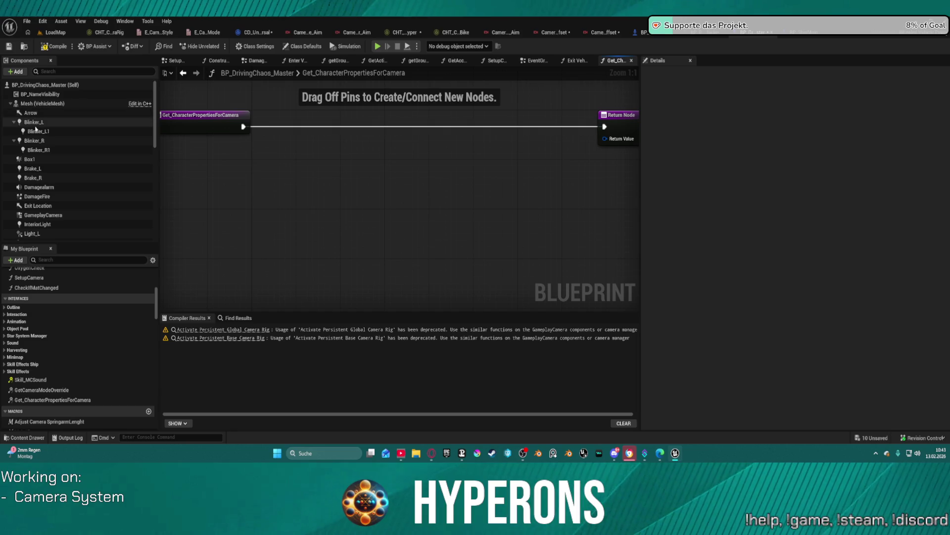
- Check that the GameplayCamera component uses the CDA_Universal camera asset, then show Class Settings
{"action": "left_click", "coordinate": [58, 215]}
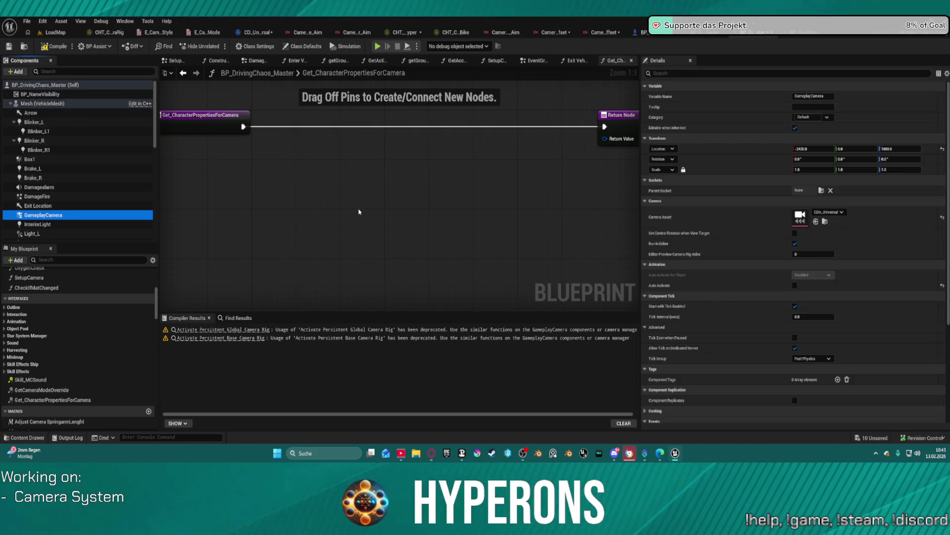
{"action": "left_click", "coordinate": [828, 212]}
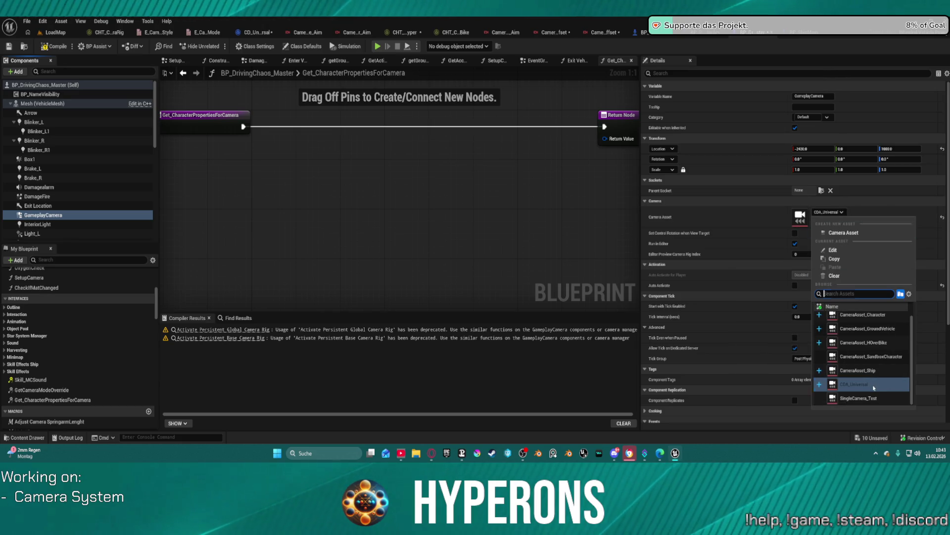
{"action": "left_click", "coordinate": [507, 201]}
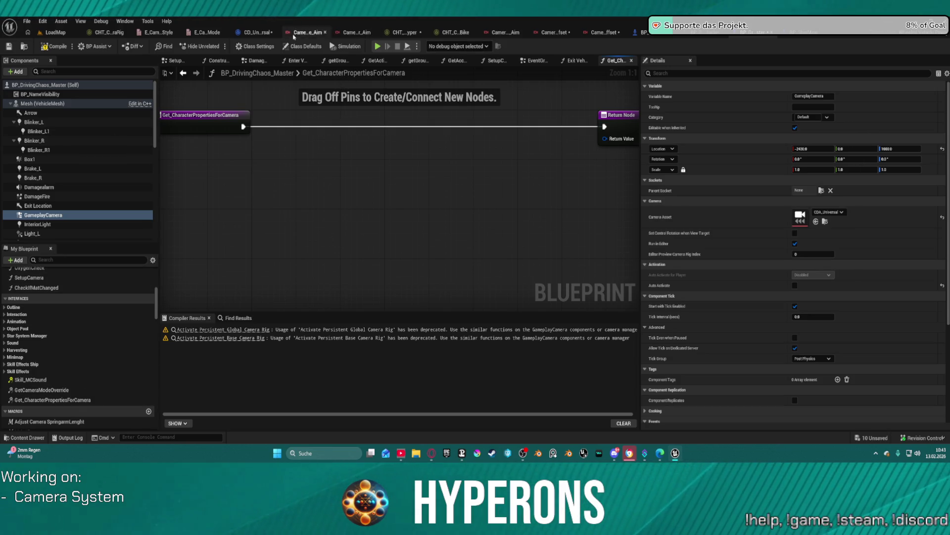
{"action": "left_click", "coordinate": [265, 48]}
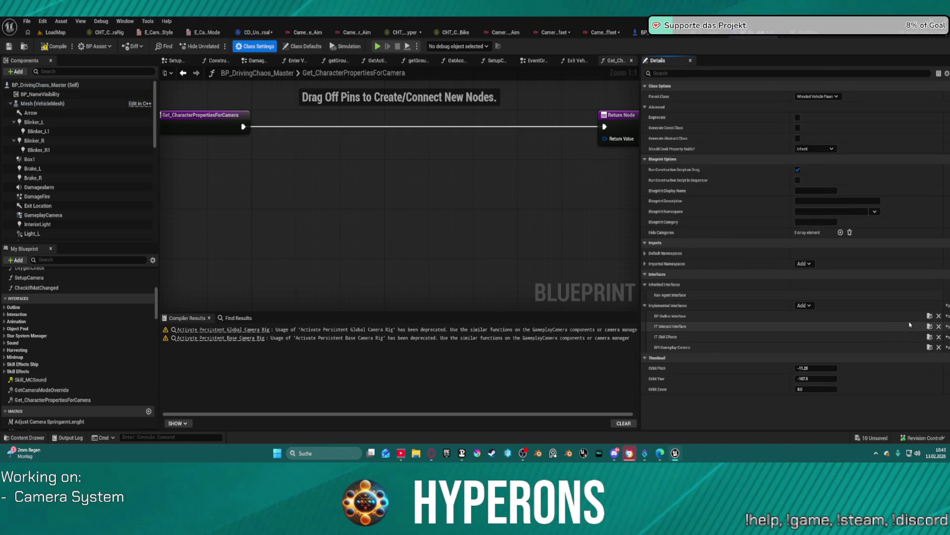
- Remove the BPI Gameplay Camera interface, declining to keep its functions and loading child blueprints
{"action": "left_click", "coordinate": [939, 347]}
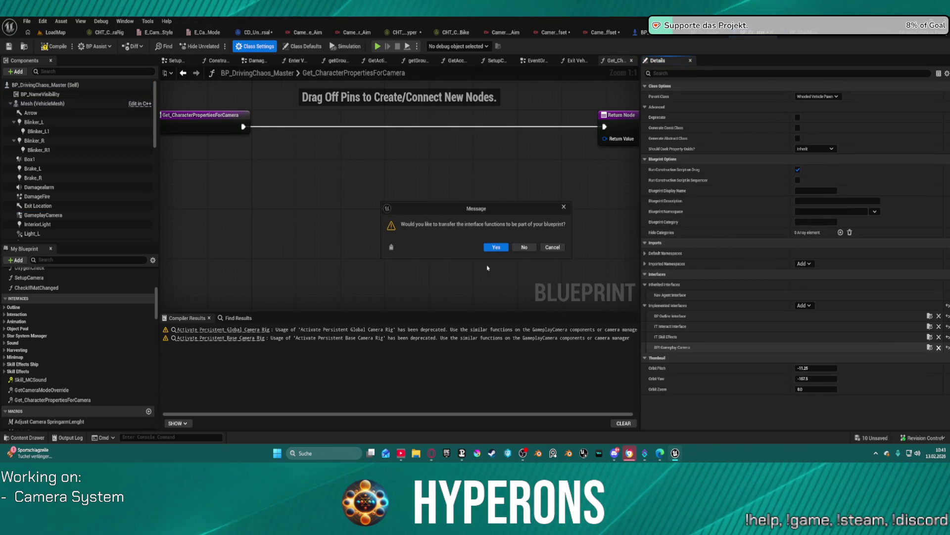
{"action": "left_click", "coordinate": [520, 248]}
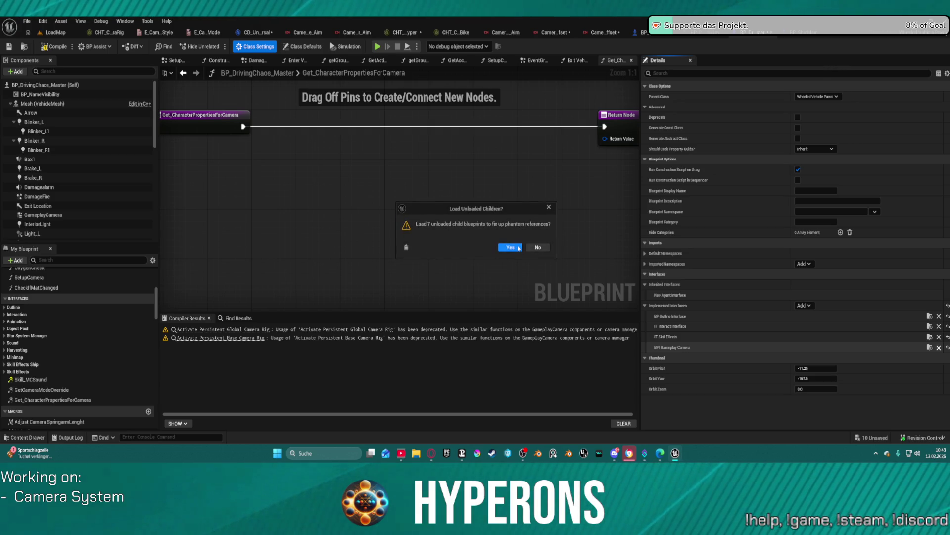
{"action": "left_click", "coordinate": [519, 247]}
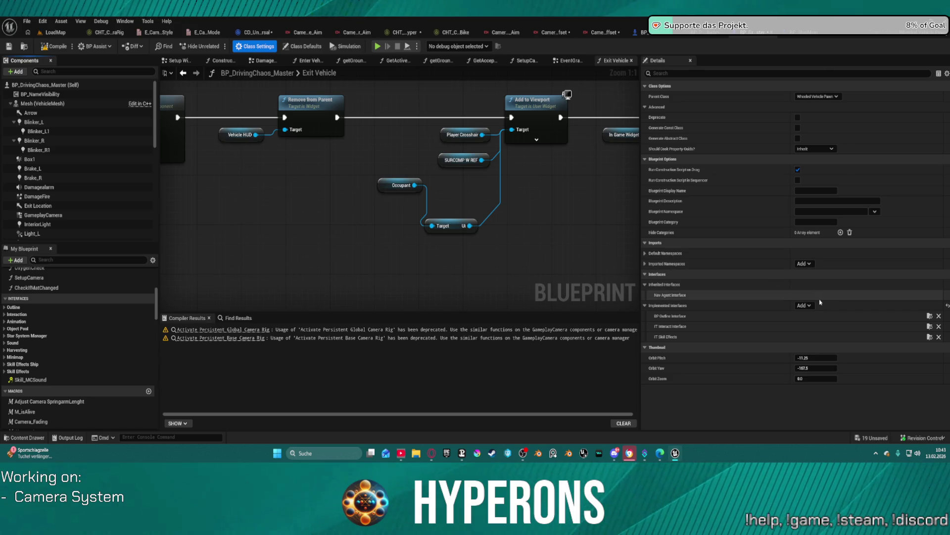
- Add the BPI_GPC interface to the blueprint's implemented interfaces
{"action": "left_click", "coordinate": [803, 306]}
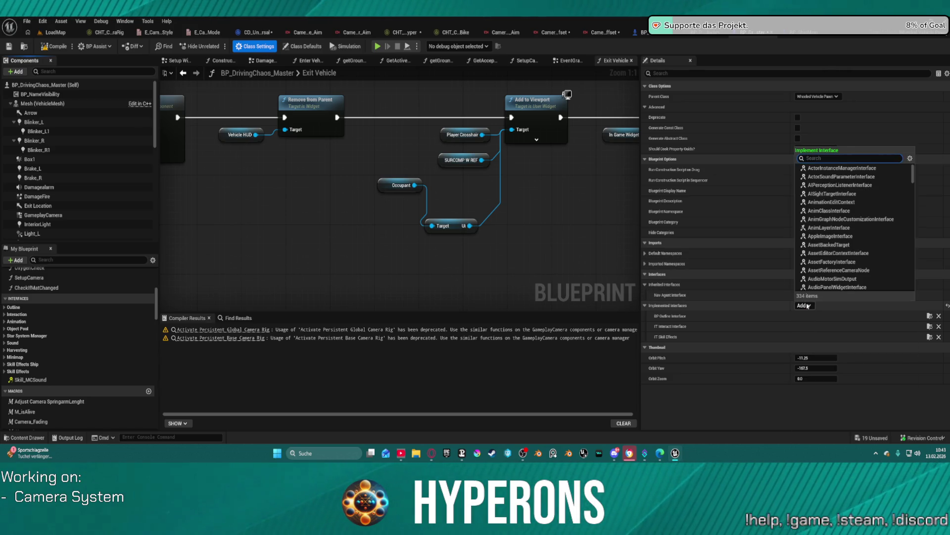
{"action": "type", "text": "gpc"}
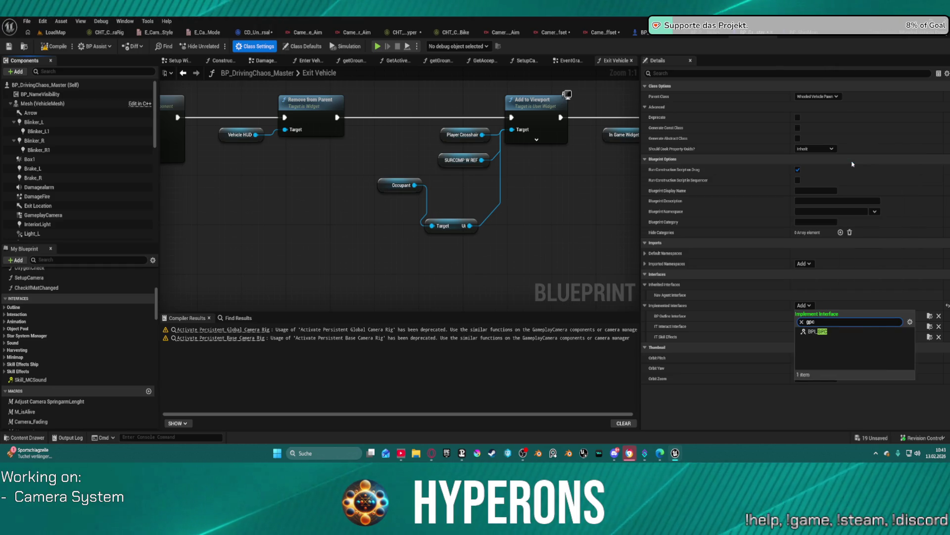
{"action": "left_click", "coordinate": [817, 332]}
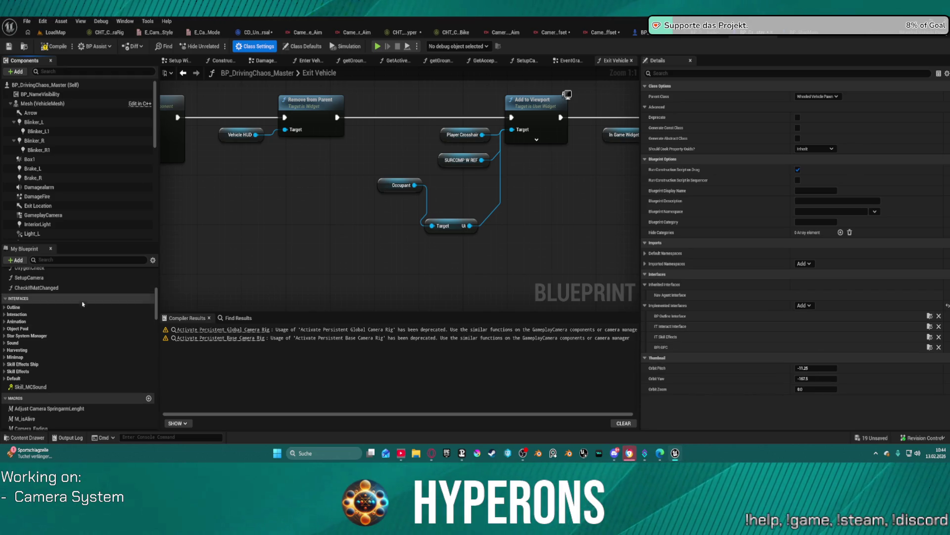
- Open Get_CharacterPropertiesForCamera and wire Make ST Character Properties into its Return Value
{"action": "scroll", "coordinate": [5, 308], "scroll_direction": "up", "scroll_amount": 2}
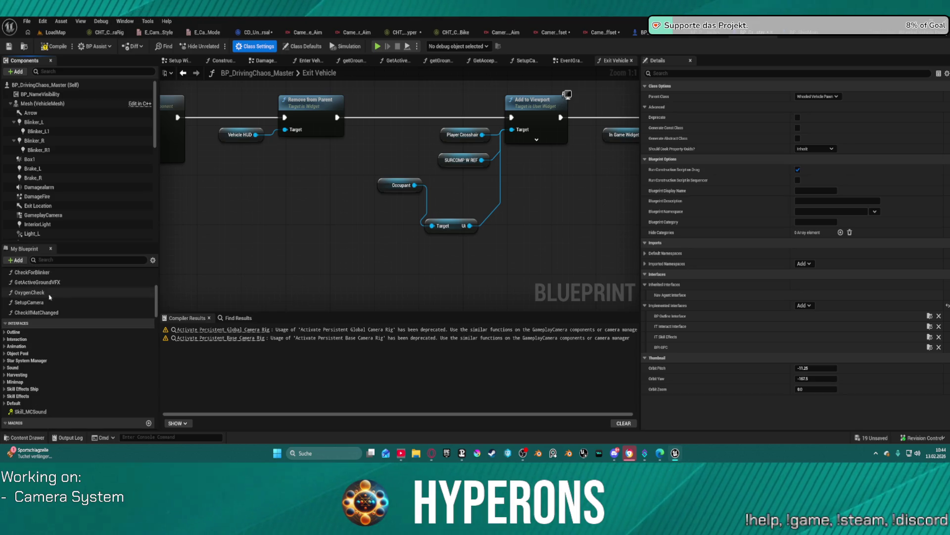
{"action": "left_click", "coordinate": [4, 403]}
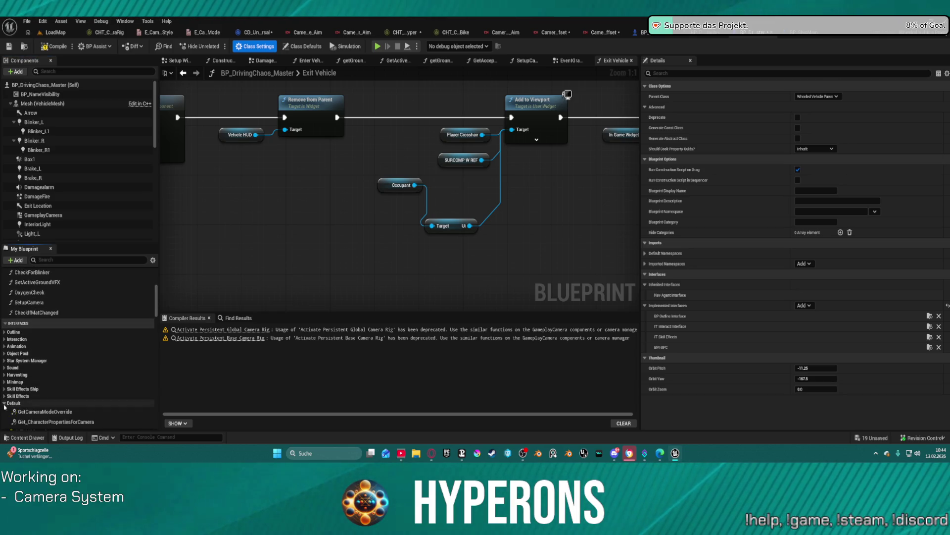
{"action": "scroll", "coordinate": [50, 391], "scroll_direction": "down", "scroll_amount": 2}
{"action": "double_click", "coordinate": [56, 384]}
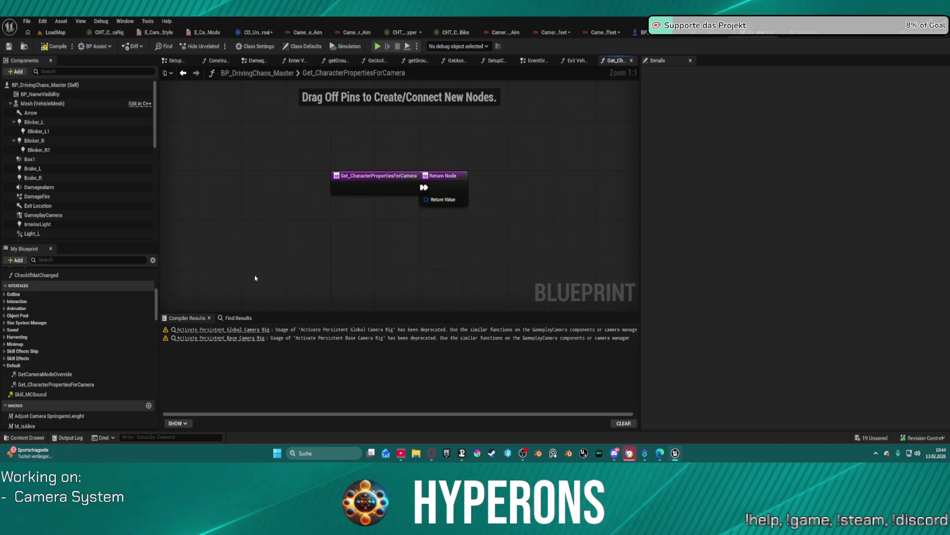
{"action": "mouse_move", "coordinate": [490, 249]}
{"action": "left_mouse_down"}
{"action": "mouse_move", "coordinate": [456, 205]}
{"action": "mouse_move", "coordinate": [425, 199]}
{"action": "left_mouse_up"}
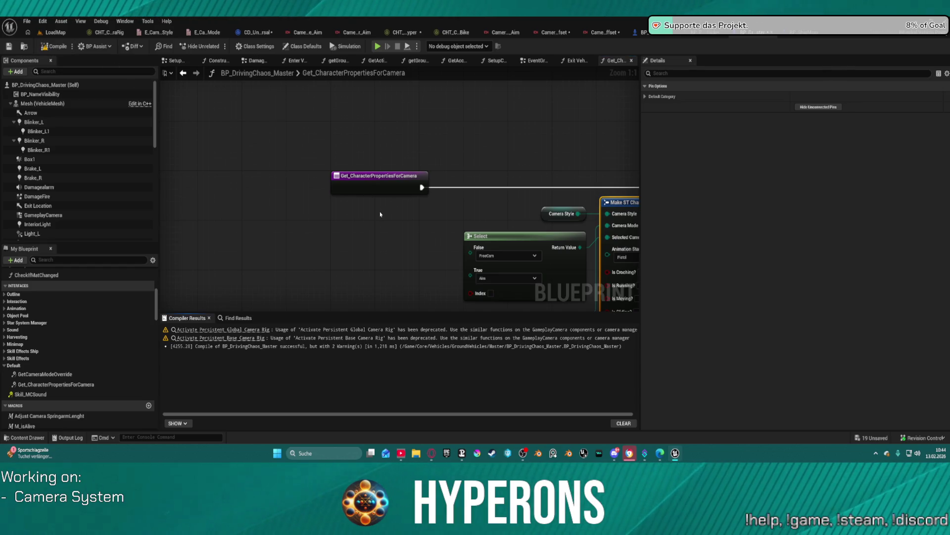
{"action": "left_click", "coordinate": [231, 332]}
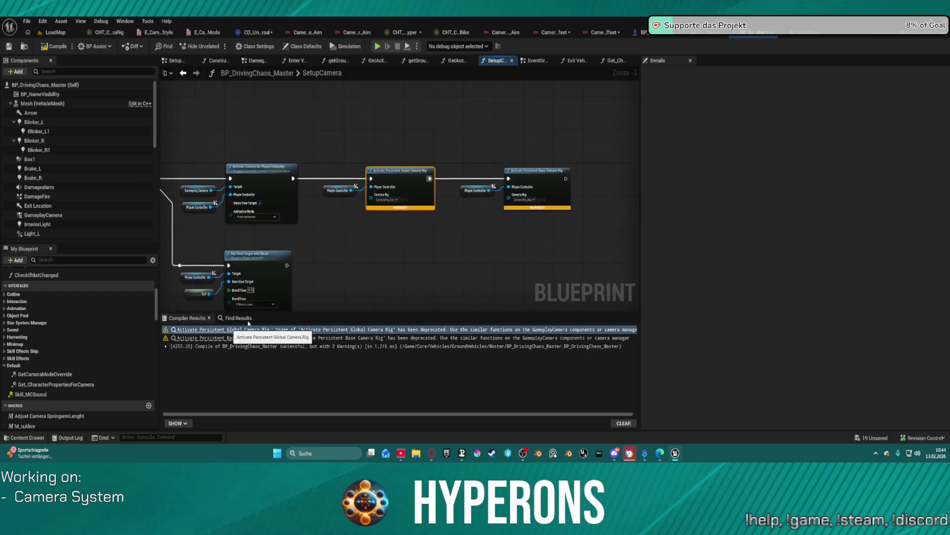
- Delete the deprecated camera rig nodes and the leftover Player Controller getter from SetupCamera
{"action": "left_click_drag", "start_coordinate": [337, 99], "coordinate": [614, 316]}
{"action": "key", "text": "Delete"}
{"action": "left_click", "coordinate": [307, 172]}
{"action": "key", "text": "Delete"}
{"action": "scroll", "coordinate": [314, 241], "scroll_direction": "down", "scroll_amount": 3}
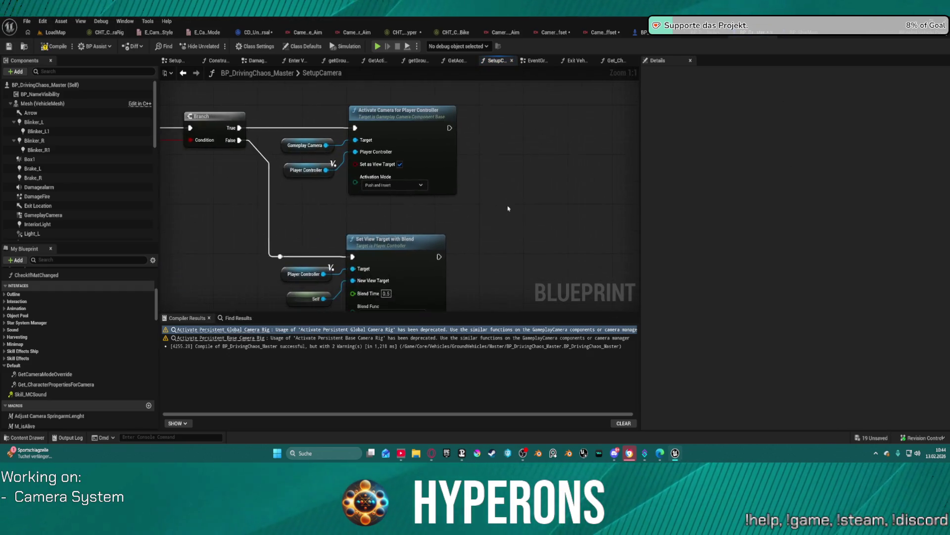
{"action": "mouse_move", "coordinate": [515, 217]}
{"action": "left_mouse_down"}
{"action": "mouse_move", "coordinate": [595, 244]}
{"action": "mouse_move", "coordinate": [625, 279]}
{"action": "left_mouse_up"}
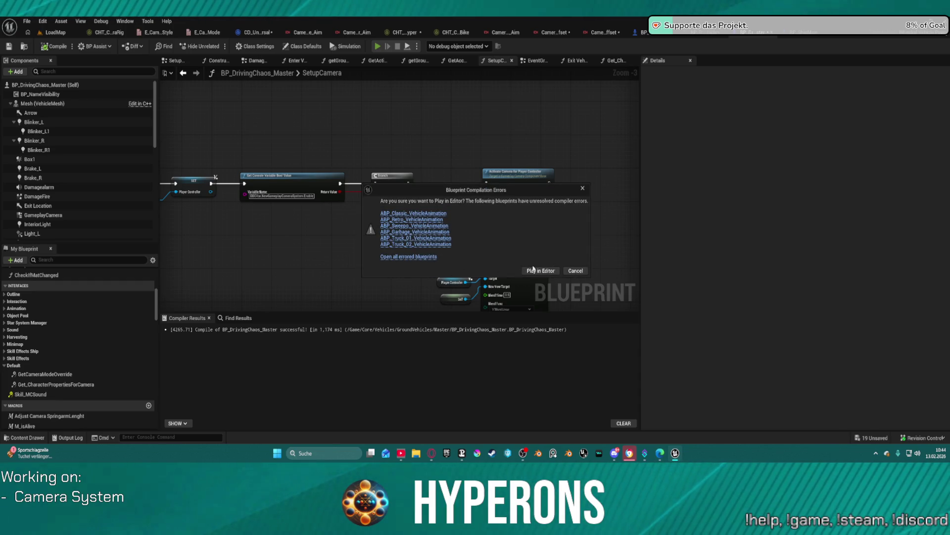
- Open the errored vehicle animation blueprints, decline every new-skeleton prompt, and browse the Master folder
{"action": "left_click", "coordinate": [409, 257]}
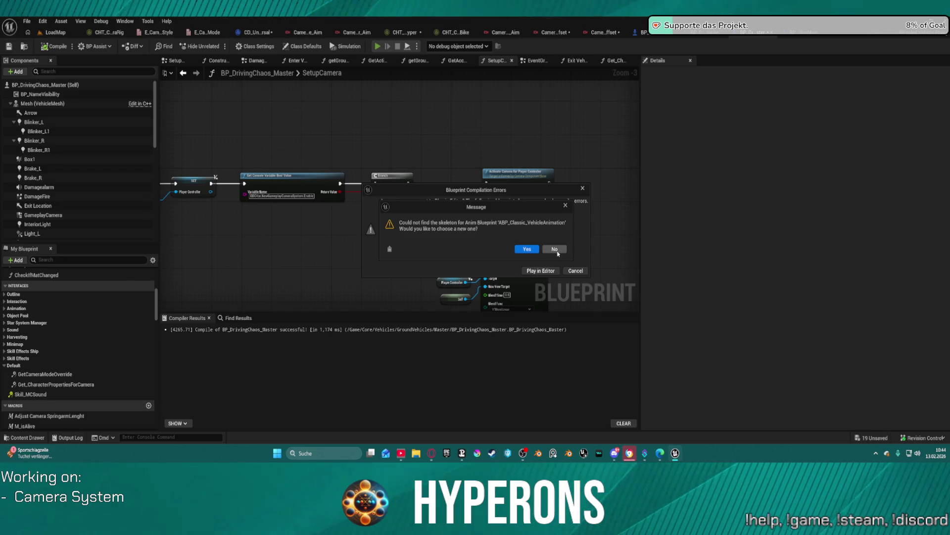
{"action": "left_click", "coordinate": [555, 250]}
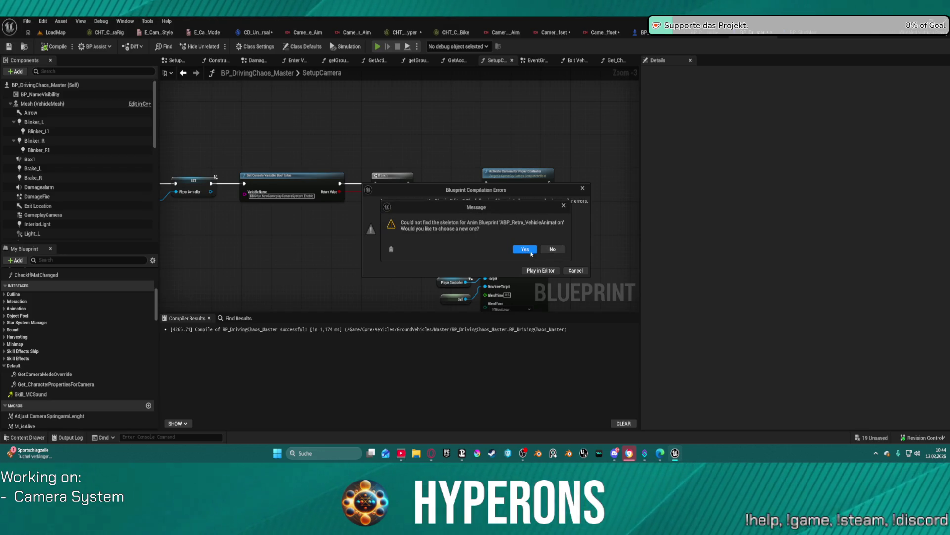
{"action": "left_click", "coordinate": [534, 254]}
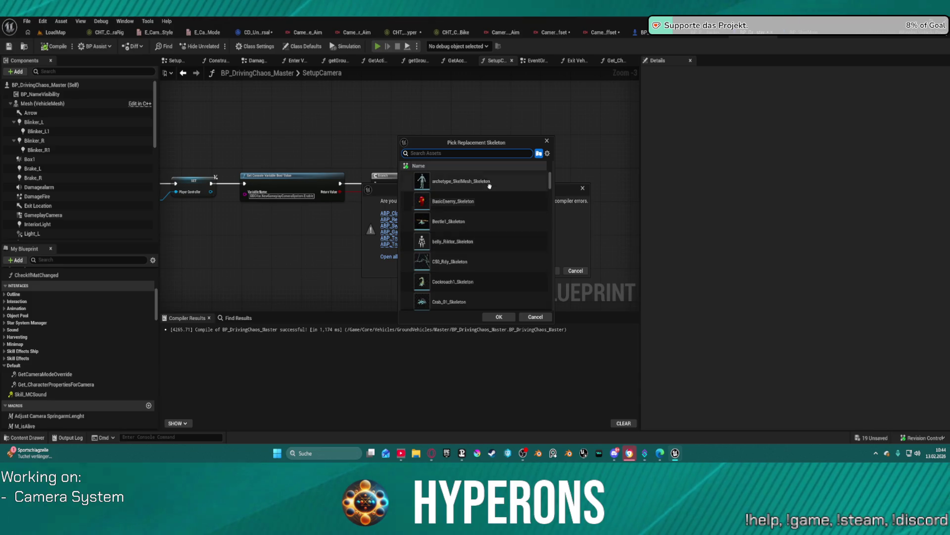
{"action": "left_click", "coordinate": [547, 141]}
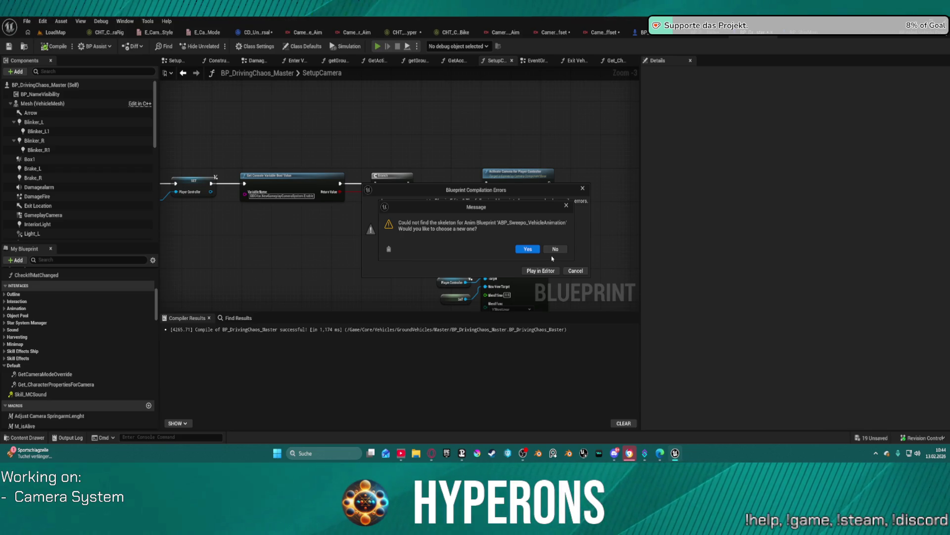
{"action": "left_click", "coordinate": [554, 249]}
{"action": "left_click", "coordinate": [555, 250]}
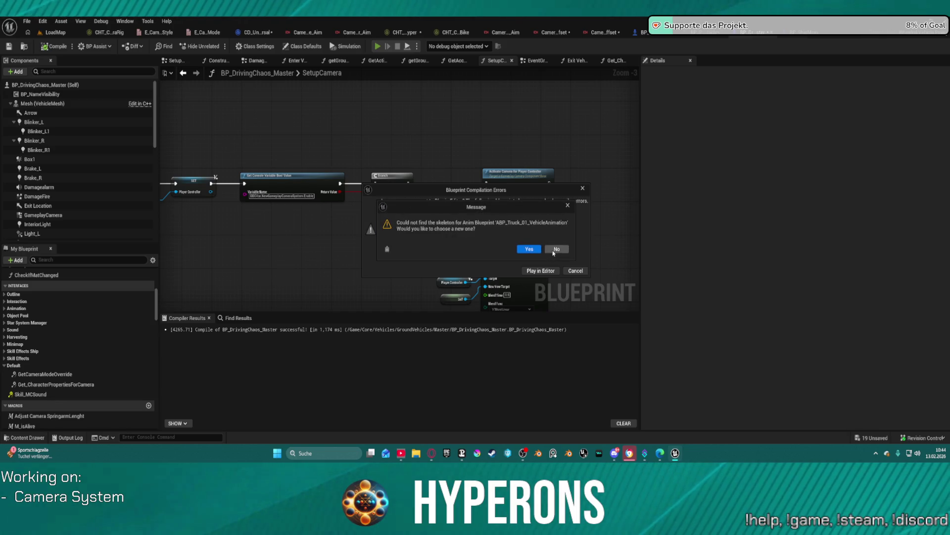
{"action": "left_click", "coordinate": [554, 250]}
{"action": "left_click", "coordinate": [553, 251]}
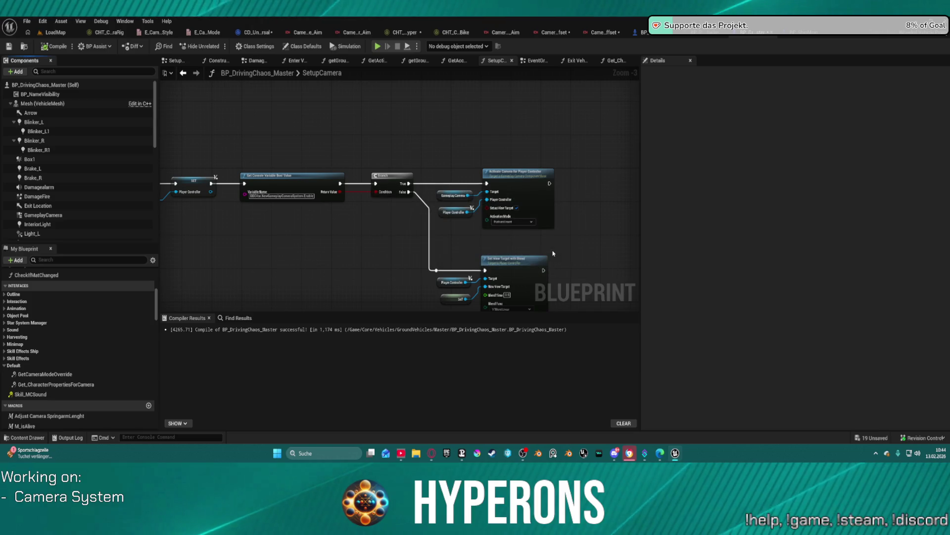
{"action": "left_click", "coordinate": [23, 46]}
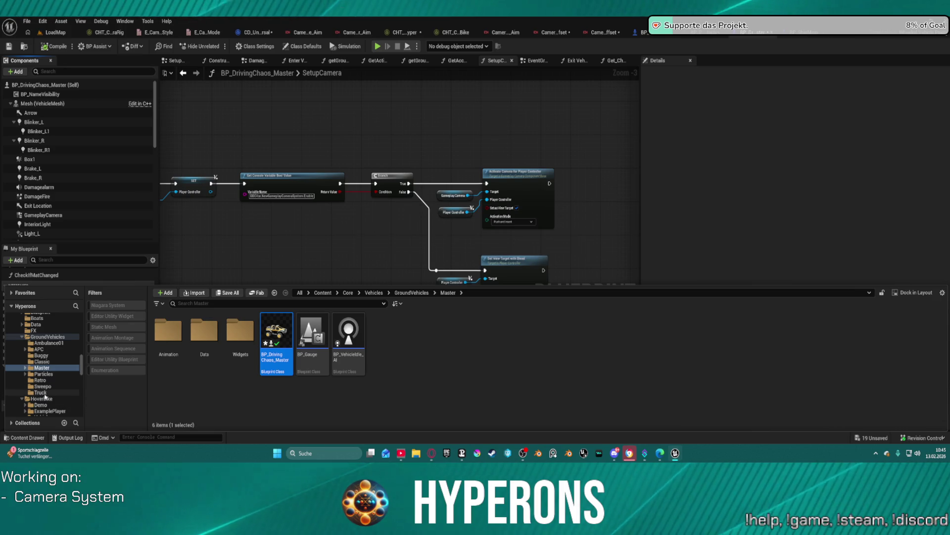
- Select the Truck, Sweepo and Retro folders, then launch Play in Editor despite the errors
{"action": "left_click", "coordinate": [42, 392]}
{"action": "left_click", "coordinate": [40, 380], "text": "shift"}
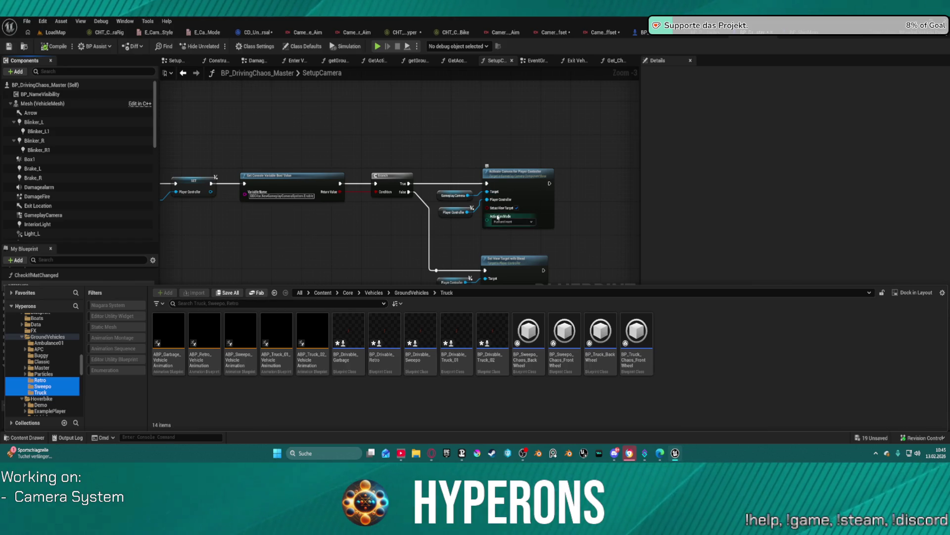
{"action": "left_click", "coordinate": [377, 47]}
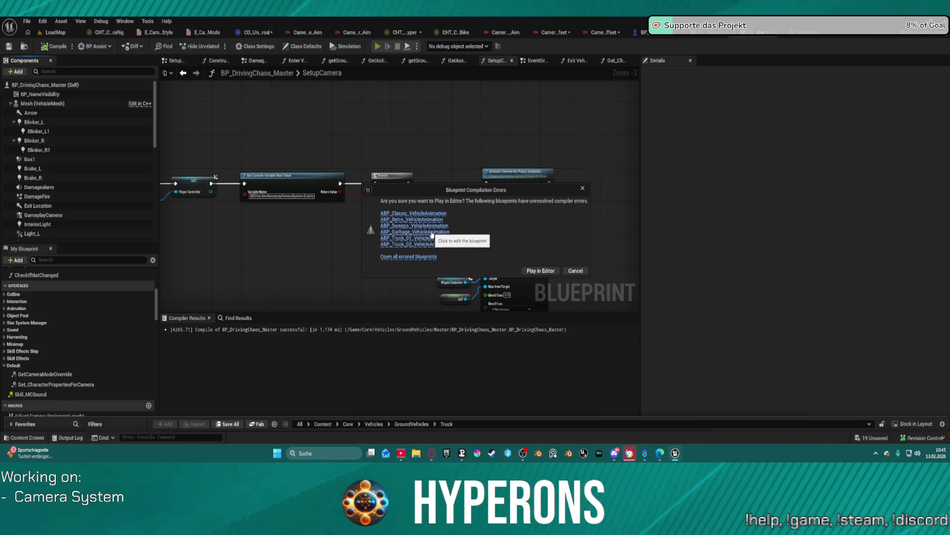
{"action": "left_click", "coordinate": [539, 272]}
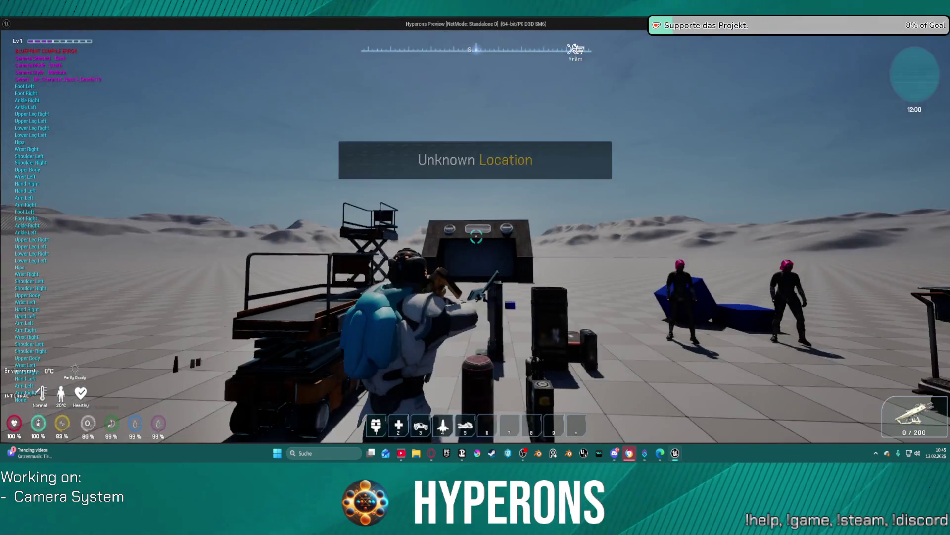
- Walk forward, enter the vehicle with F, then close the standalone preview with Escape
{"action": "key", "text": "w"}
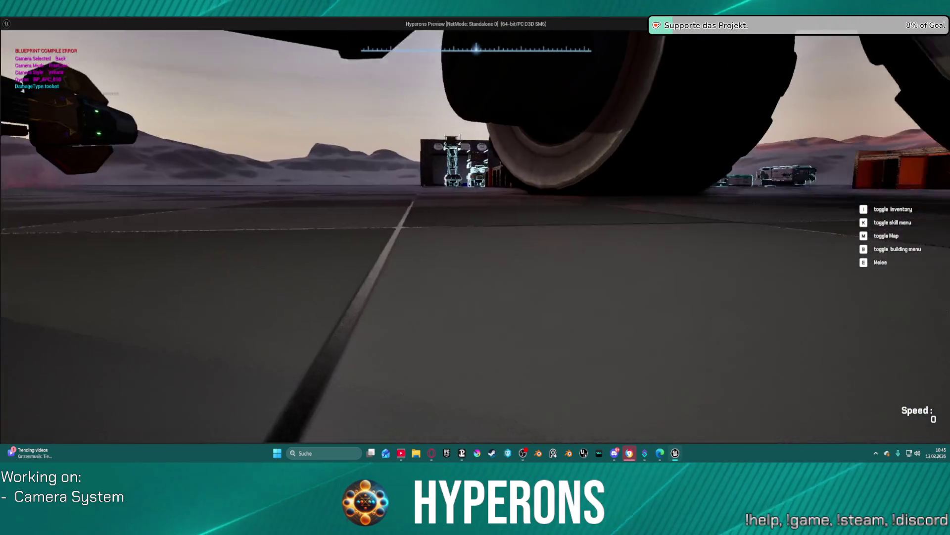
{"action": "key", "text": "f"}
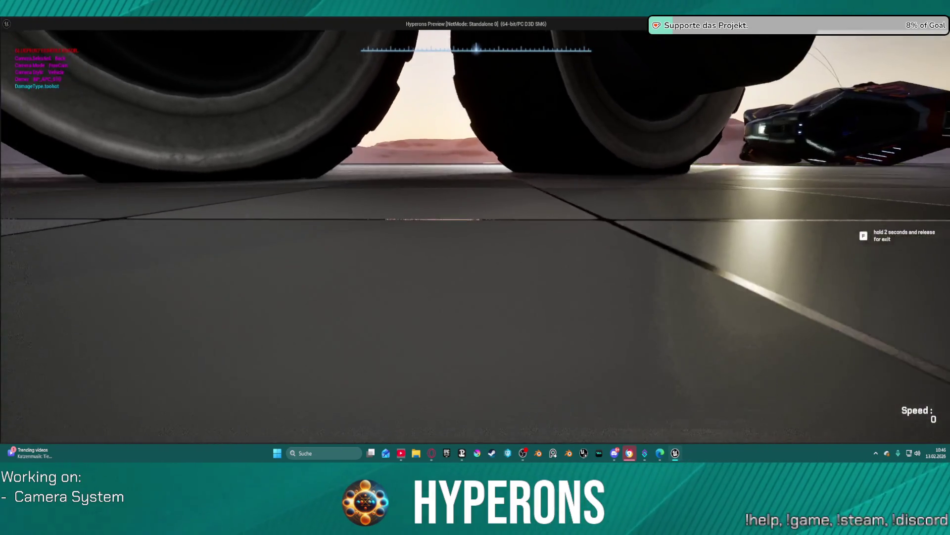
{"action": "key", "text": "Escape"}
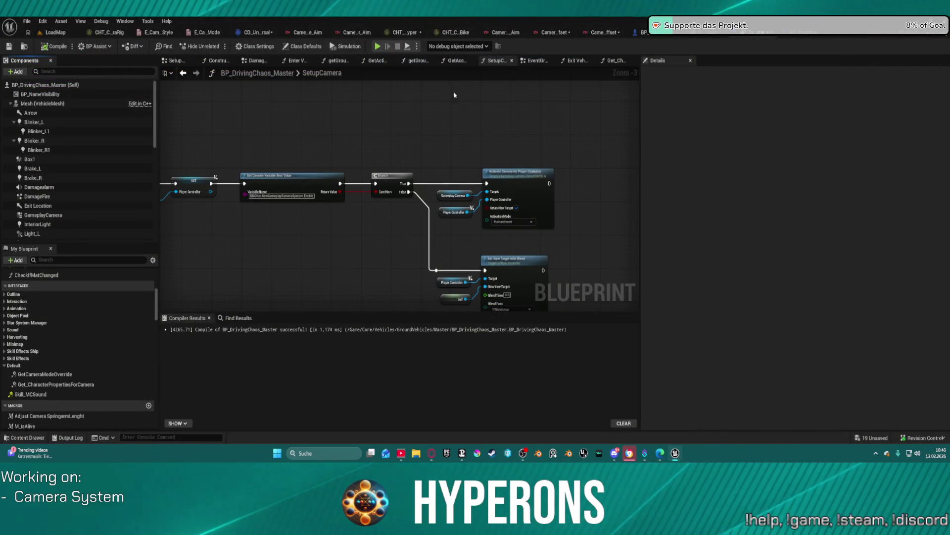
- Look through the CHT_CameraRig_Bike and CHT_CameraRig_Hyper chooser tables, then return to LoadMap
{"action": "left_click", "coordinate": [448, 33]}
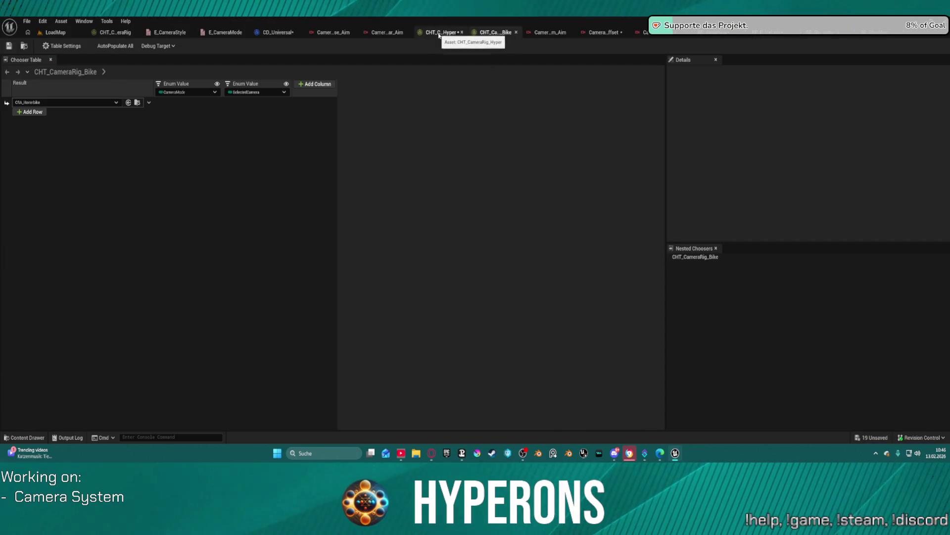
{"action": "left_click", "coordinate": [448, 33]}
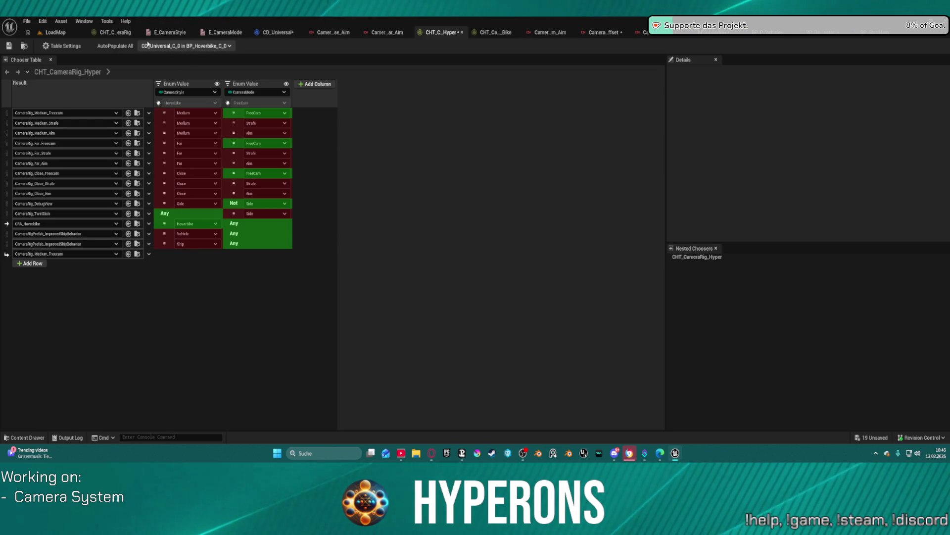
{"action": "left_click", "coordinate": [53, 33]}
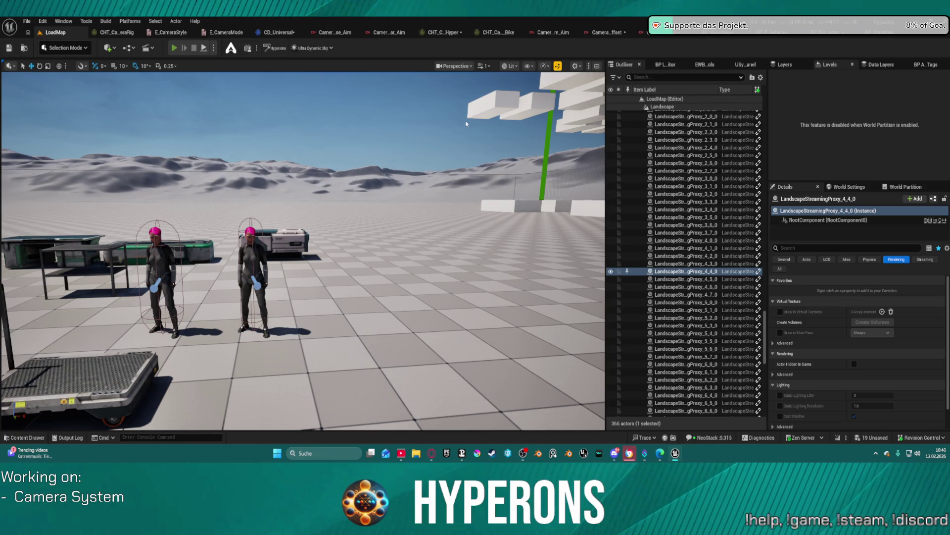
- Play the level, summon the APC with 3, board it with E, then reopen CHT_CameraRig_Hyper
{"action": "left_click", "coordinate": [174, 48]}
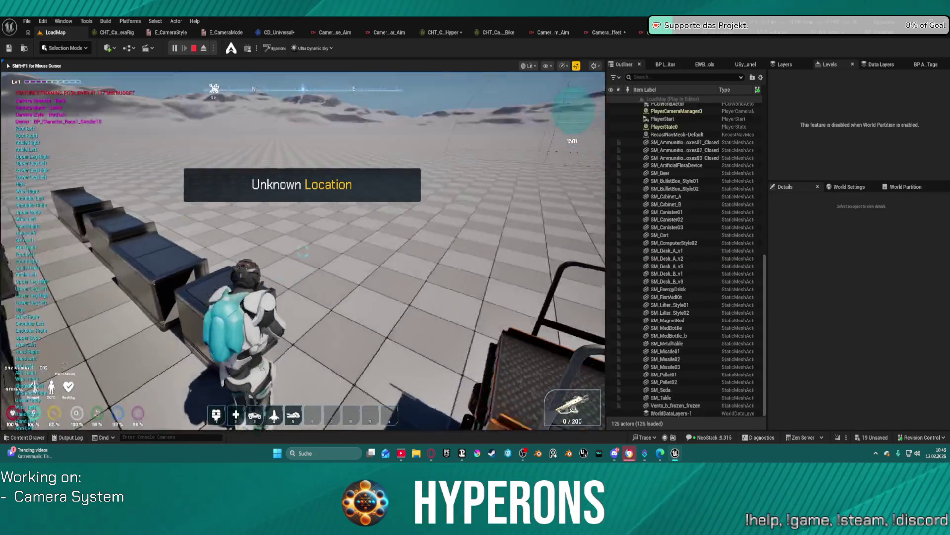
{"action": "key", "text": "3"}
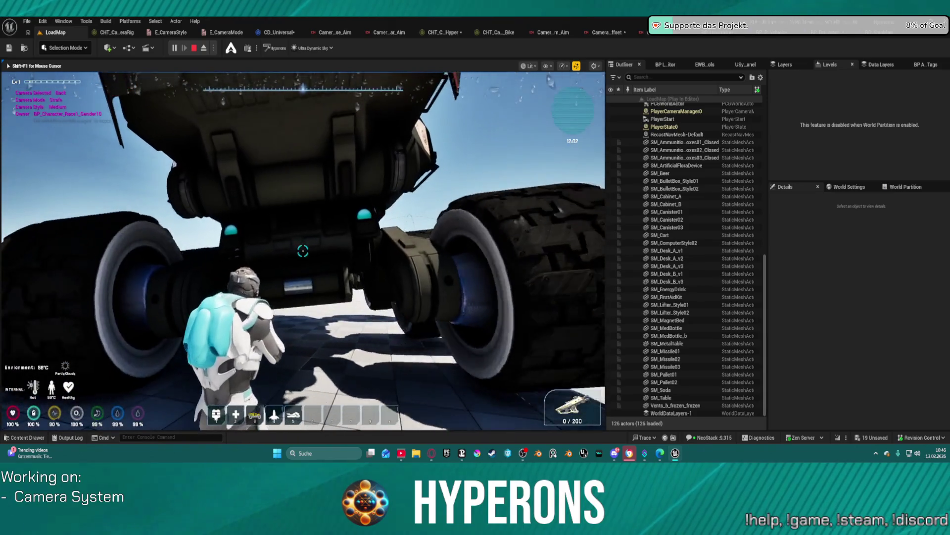
{"action": "key", "text": "e"}
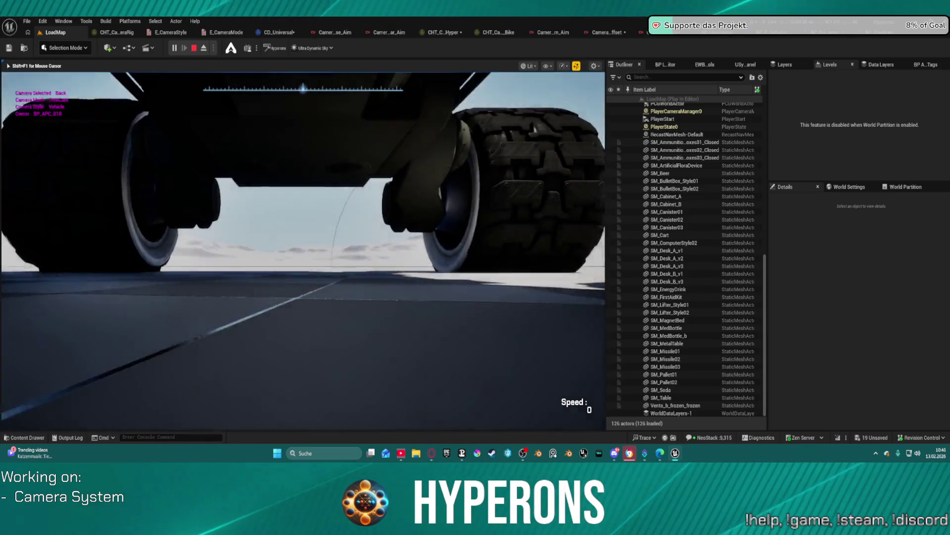
{"action": "key", "text": "super"}
{"action": "key", "text": "super"}
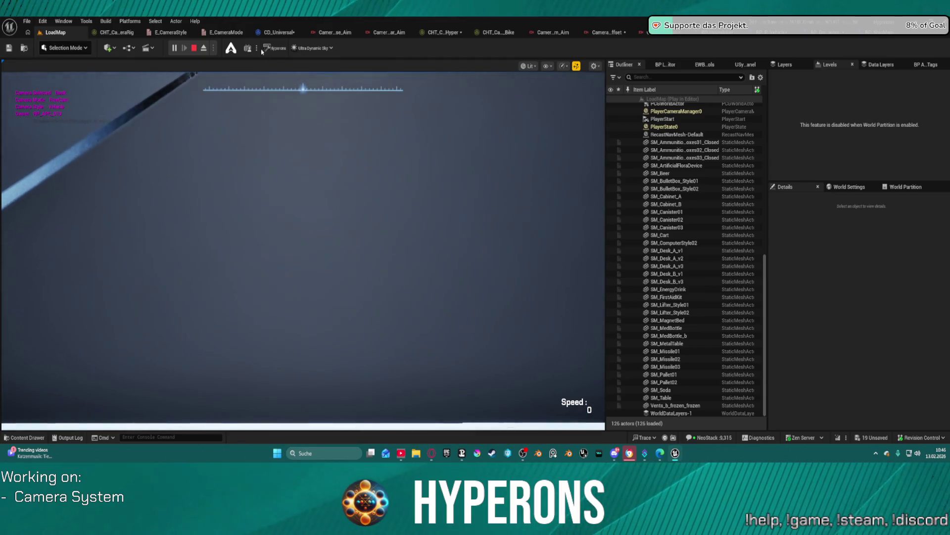
{"action": "left_click", "coordinate": [442, 32]}
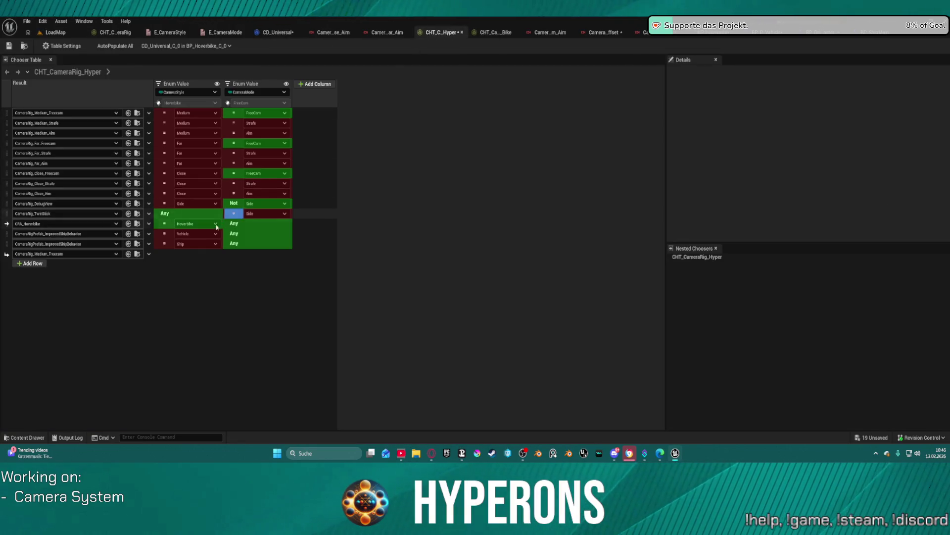
- Debug against BP_APC_01_C_0's CD_Universal_C_0, set the Vehicle row to CRA_Hoverbike, then return to LoadMap
{"action": "left_click", "coordinate": [198, 47]}
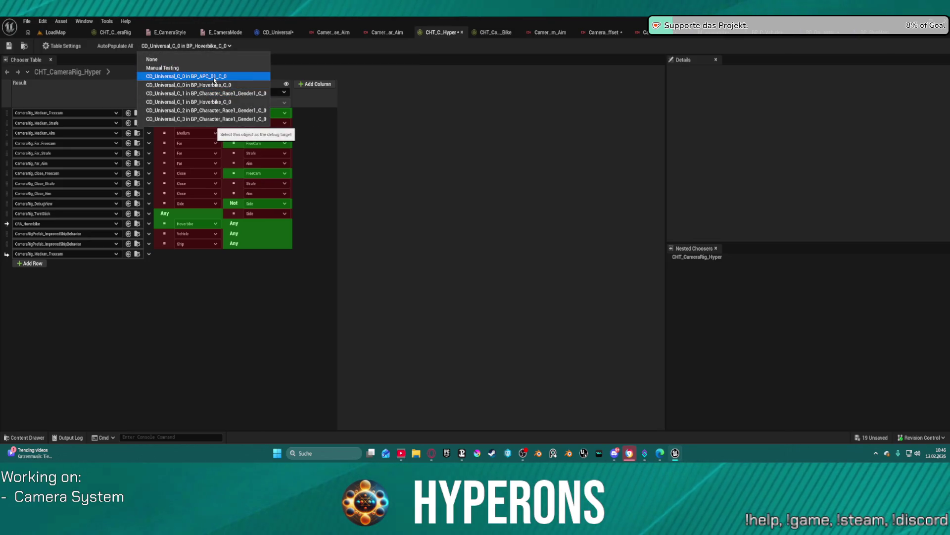
{"action": "left_click", "coordinate": [213, 77]}
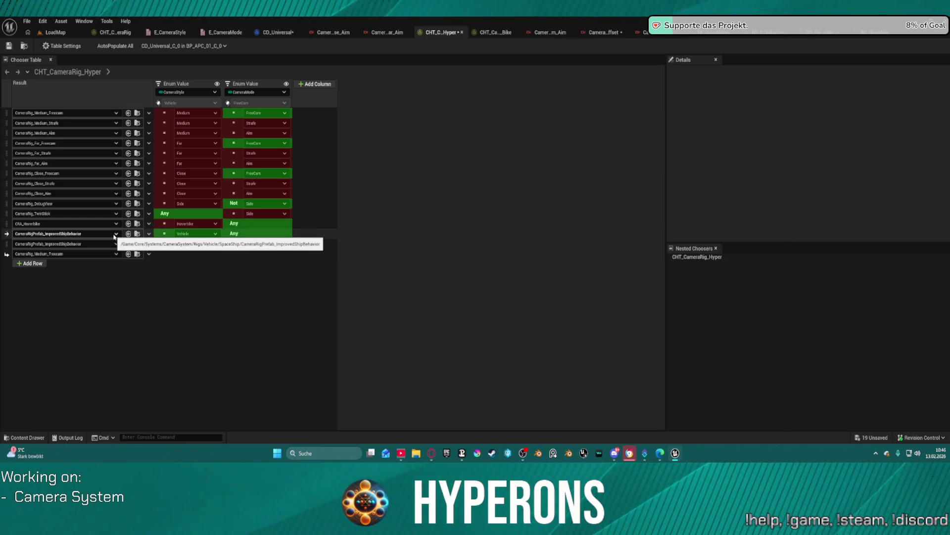
{"action": "left_click", "coordinate": [116, 244]}
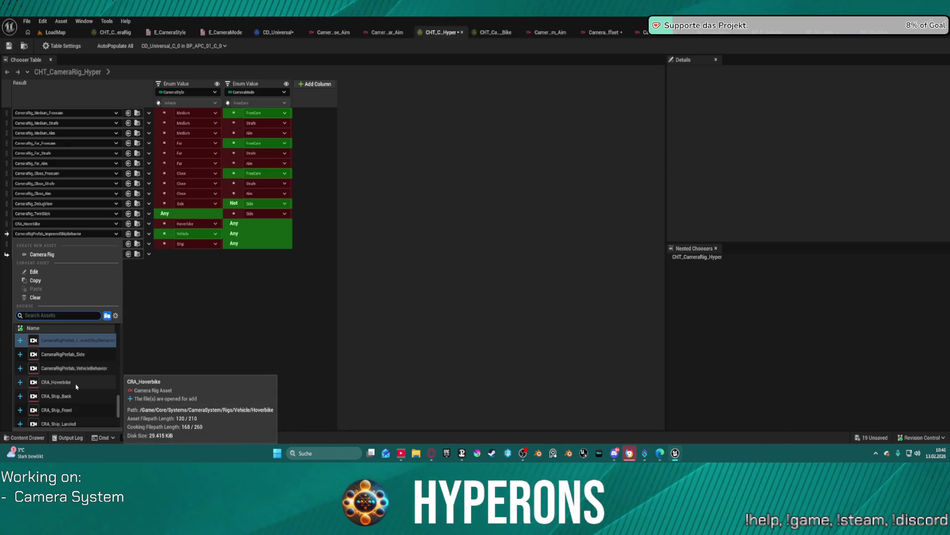
{"action": "left_click", "coordinate": [76, 382]}
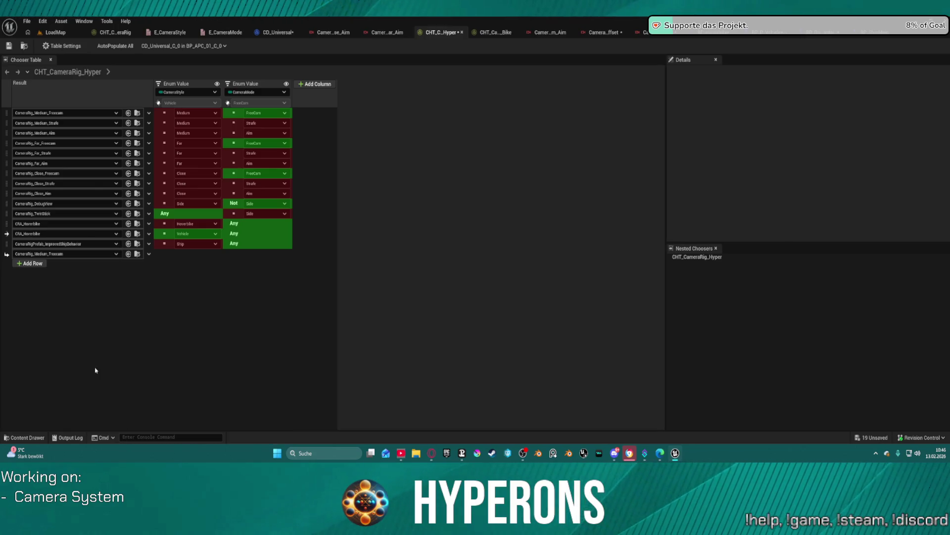
{"action": "left_click", "coordinate": [54, 32]}
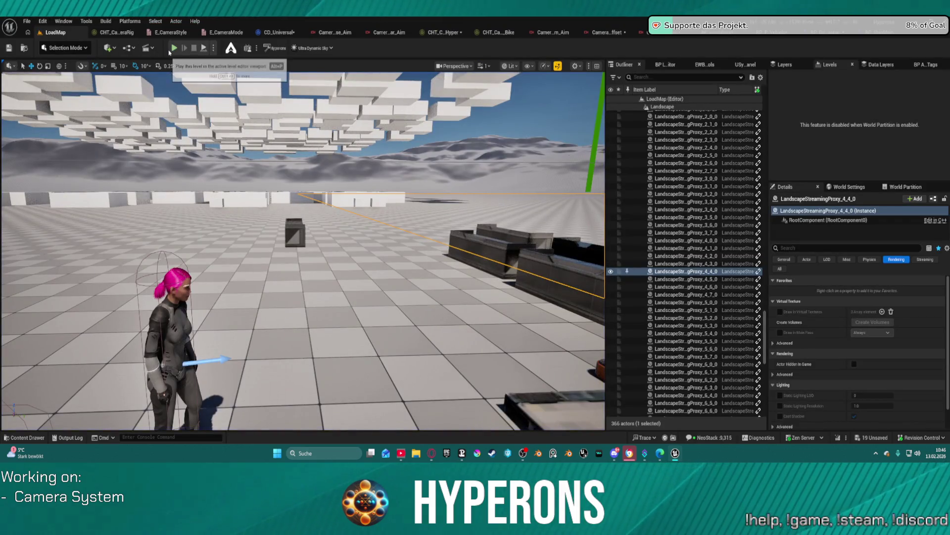
{"action": "left_click", "coordinate": [174, 48]}
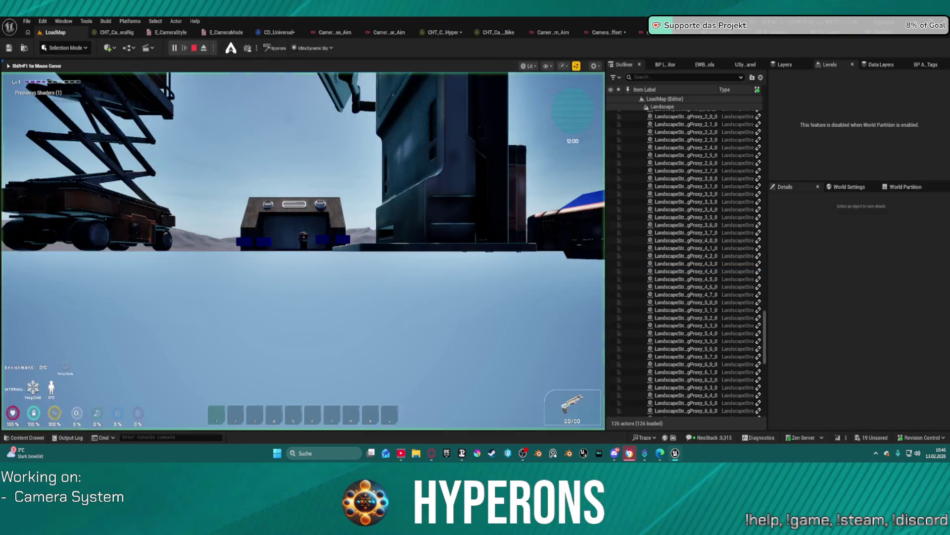
{"action": "key", "text": "3"}
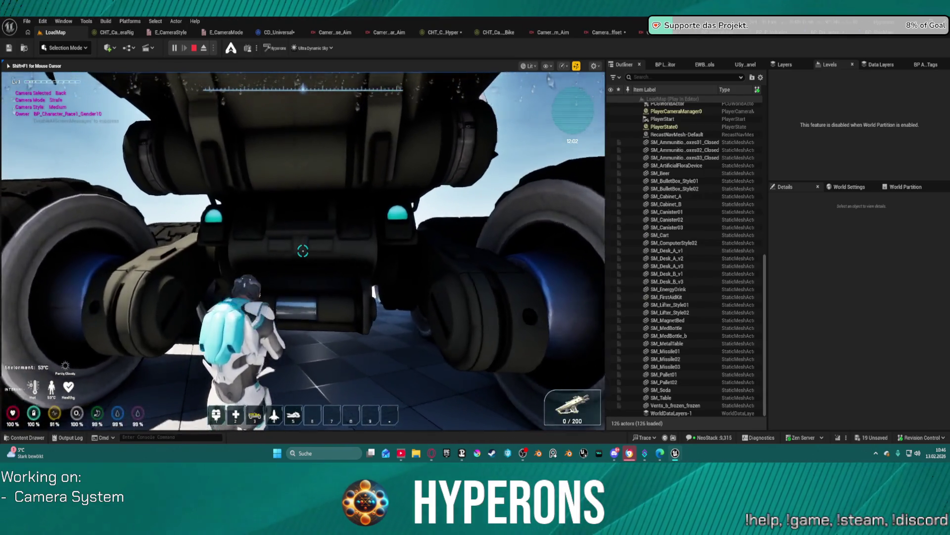
{"action": "key", "text": "e"}
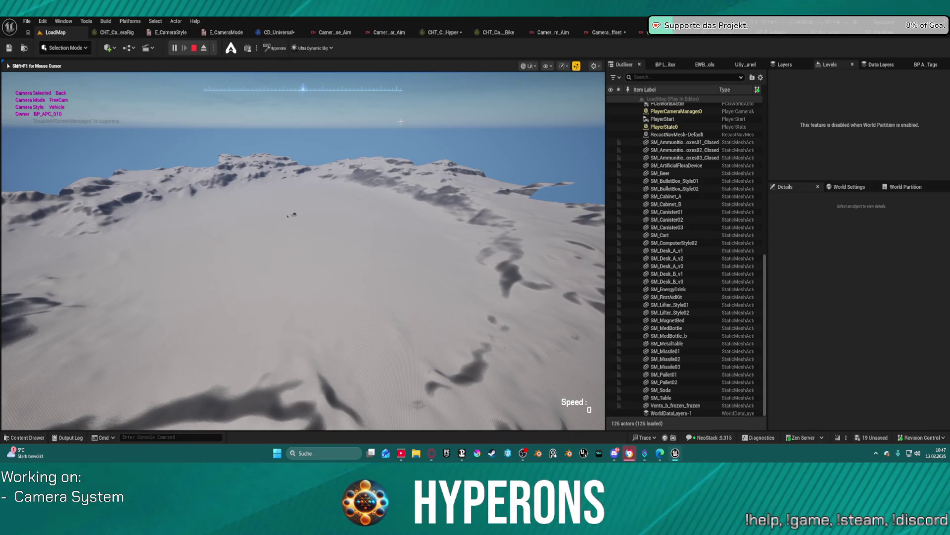
{"action": "key", "text": "Escape"}
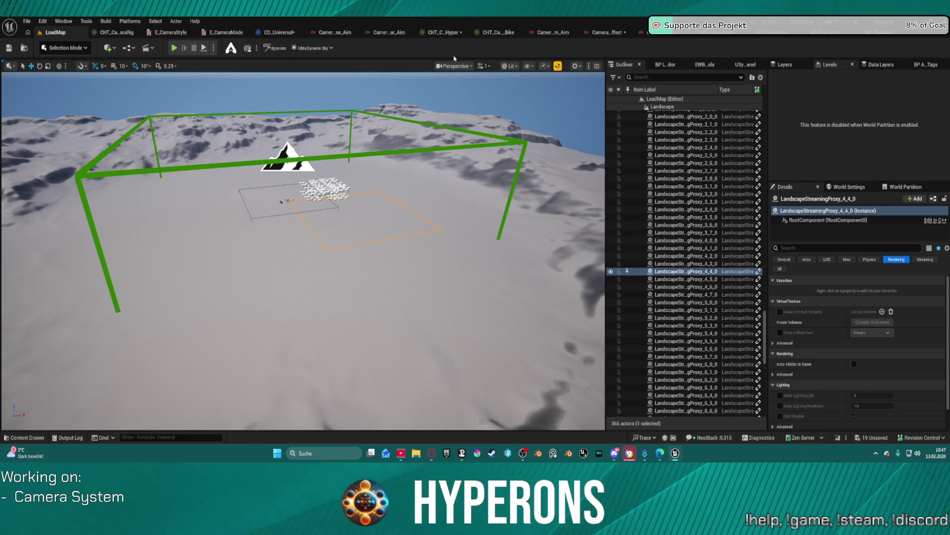
{"action": "left_click", "coordinate": [790, 35]}
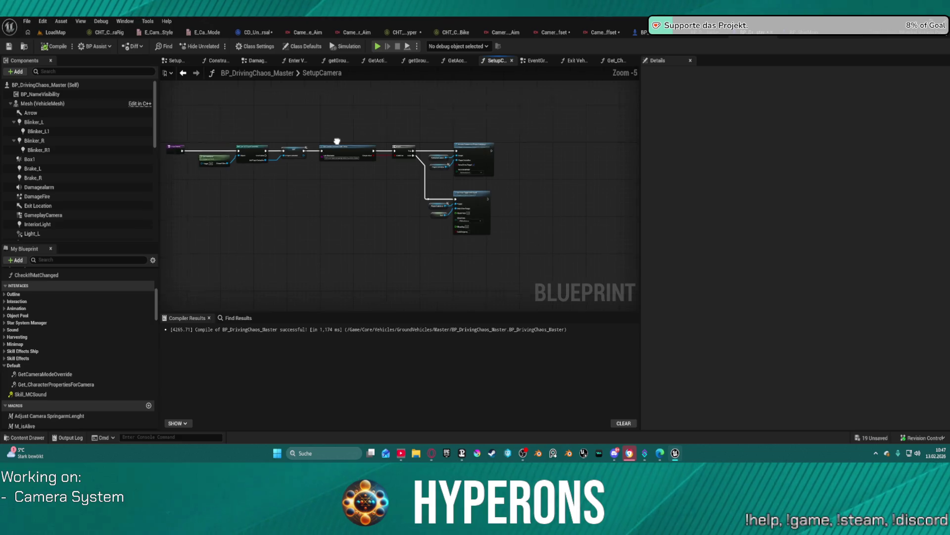
- Pan BP_DrivingChaos_Master's SetupCamera graph, then frame Activate Camera and Change Camera in BP_P_Vehicle's SetupCamera
{"action": "left_click_drag", "start_coordinate": [337, 142], "coordinate": [437, 143]}
{"action": "left_click_drag", "start_coordinate": [428, 144], "coordinate": [417, 147]}
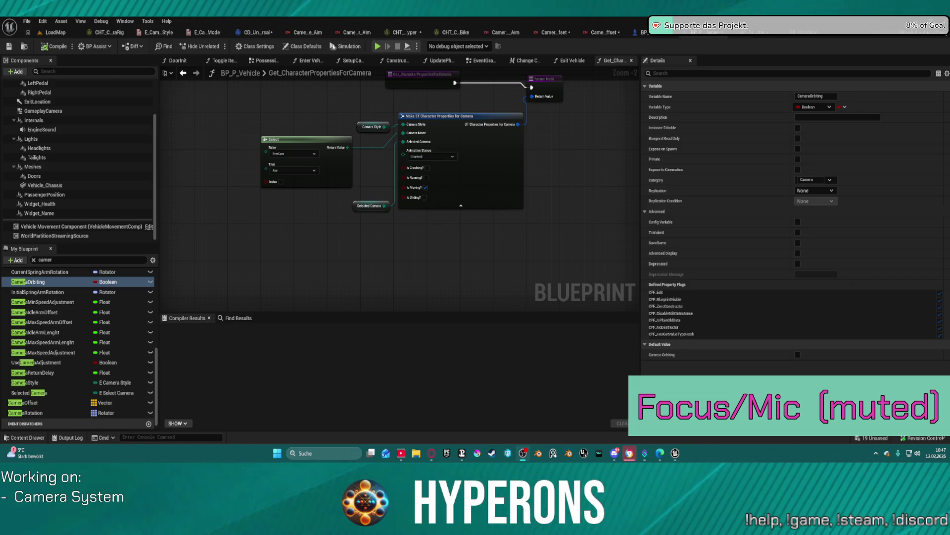
{"action": "left_click", "coordinate": [354, 61]}
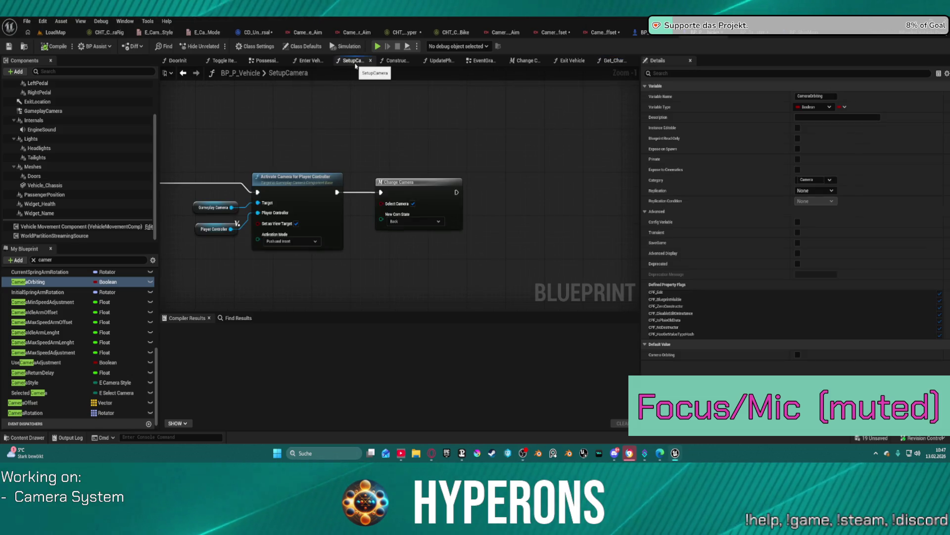
{"action": "scroll", "coordinate": [296, 187], "scroll_direction": "down", "scroll_amount": 3}
{"action": "scroll", "coordinate": [296, 187], "scroll_direction": "up", "scroll_amount": 2}
{"action": "scroll", "coordinate": [347, 163], "scroll_direction": "down", "scroll_amount": 1}
{"action": "scroll", "coordinate": [413, 140], "scroll_direction": "up", "scroll_amount": 1}
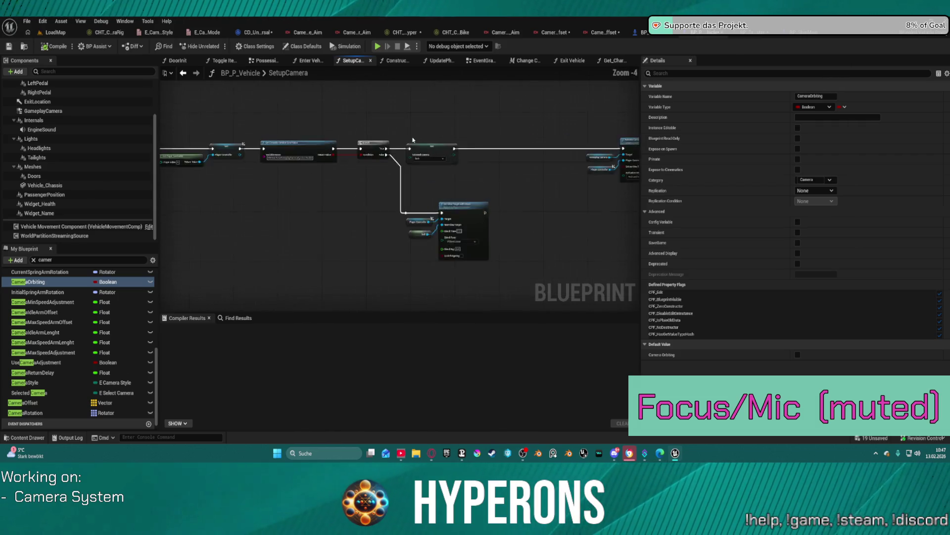
{"action": "left_click_drag", "start_coordinate": [517, 128], "coordinate": [303, 119]}
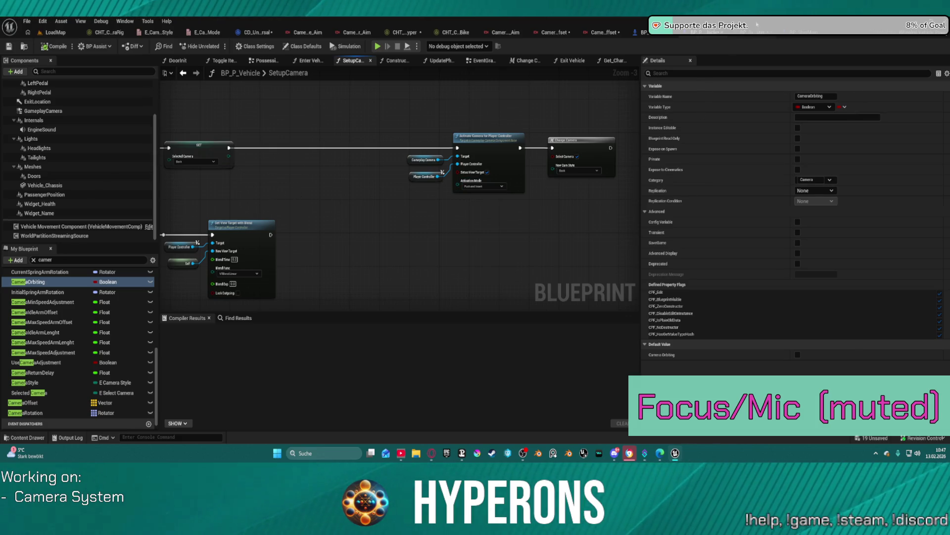
{"action": "key", "text": "ctrl+space"}
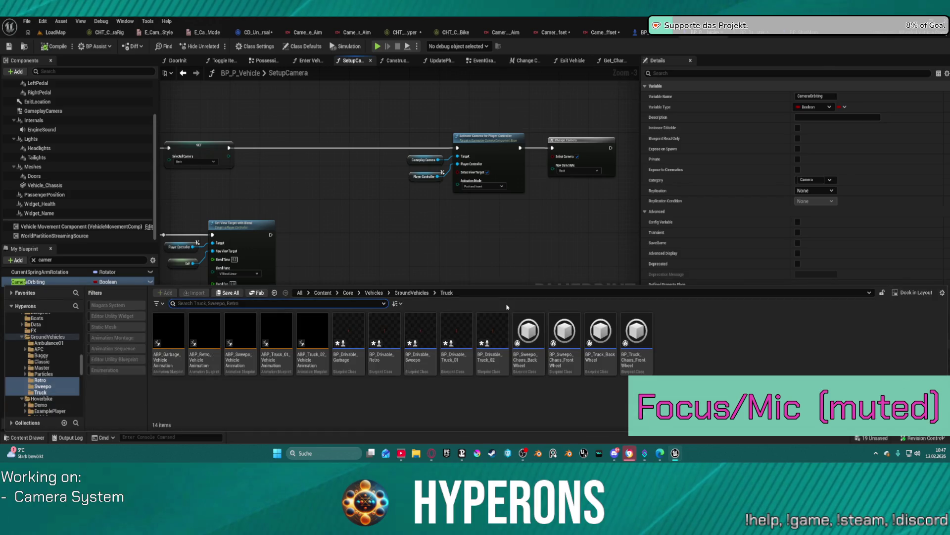
{"action": "scroll", "coordinate": [74, 376], "scroll_direction": "down", "scroll_amount": 3}
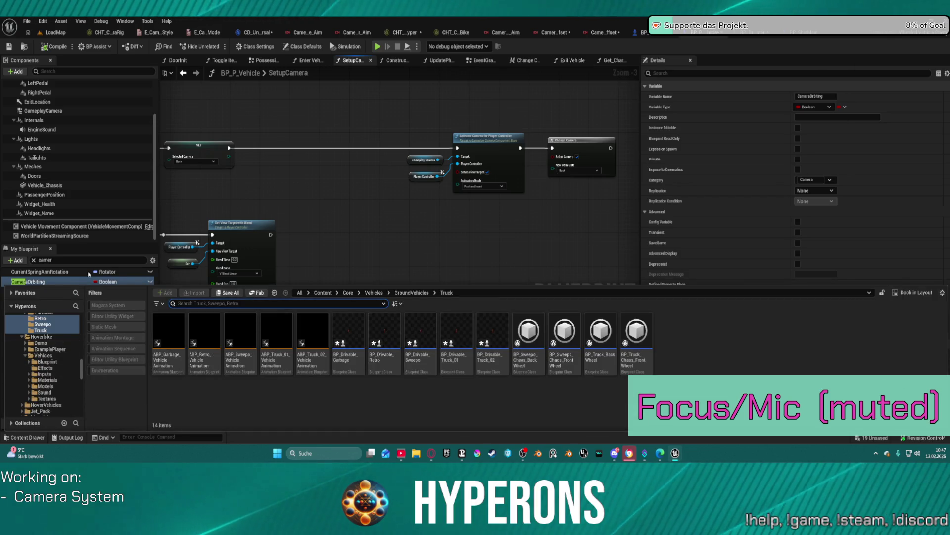
{"action": "key", "text": "ctrl+space"}
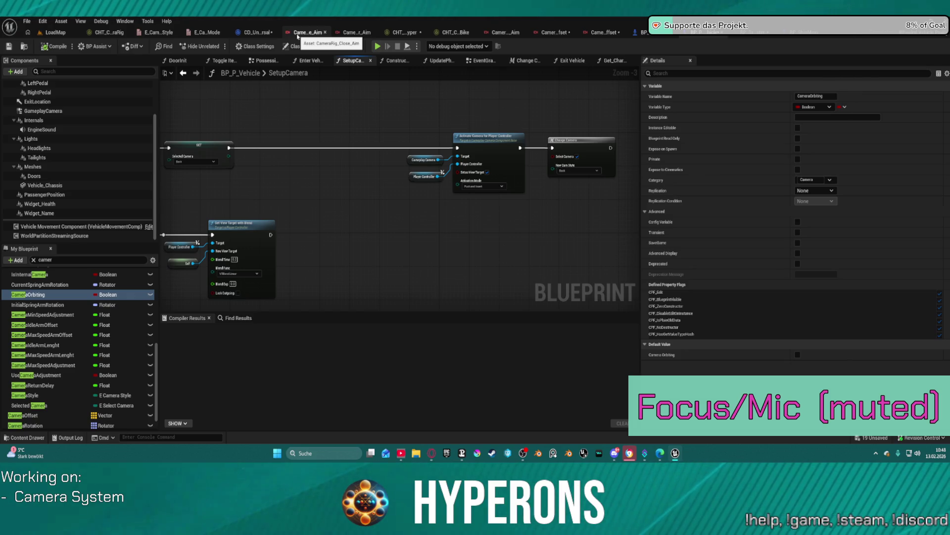
{"action": "left_click", "coordinate": [753, 32]}
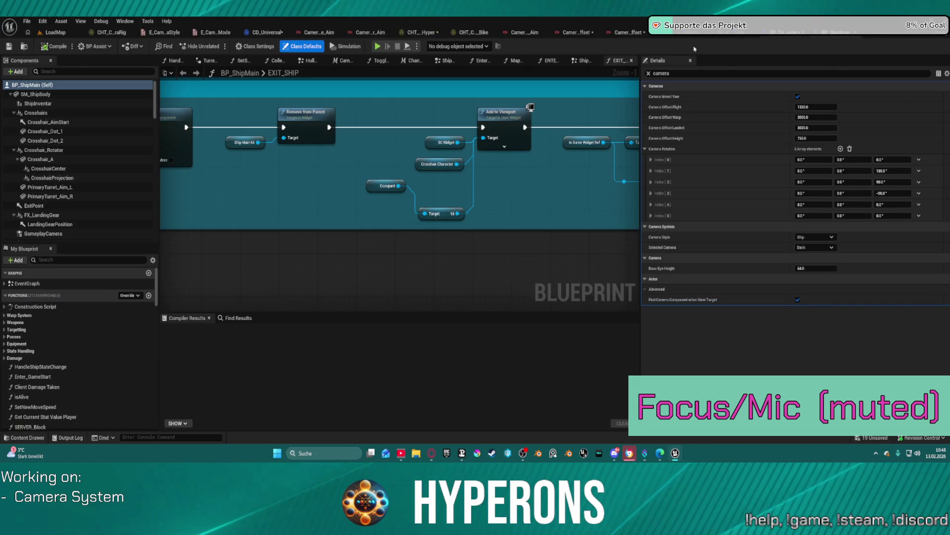
- Filter BP_ShipMain's components for 'camera', then open the CHT_CameraRig_Bike chooser table
{"action": "scroll", "coordinate": [84, 208], "scroll_direction": "down", "scroll_amount": 10}
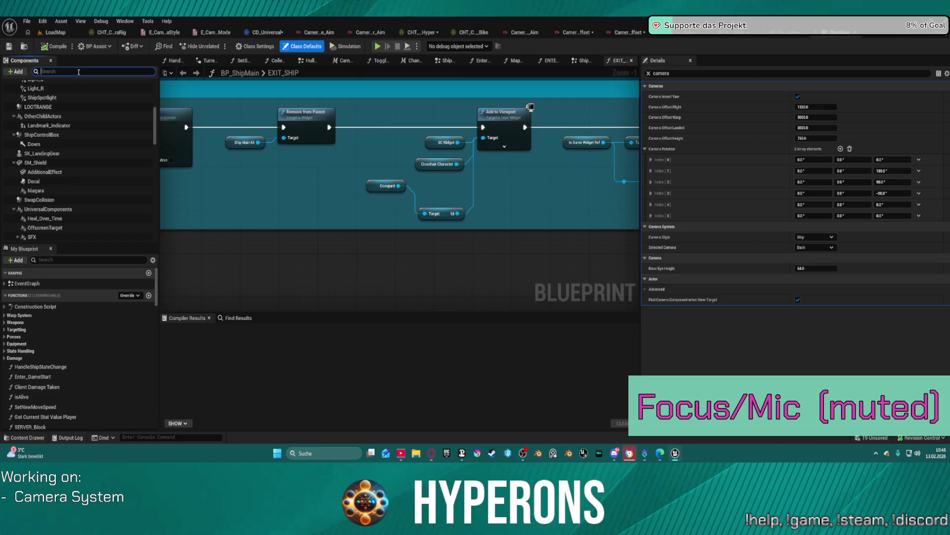
{"action": "type", "text": "camera"}
{"action": "key", "text": "Return"}
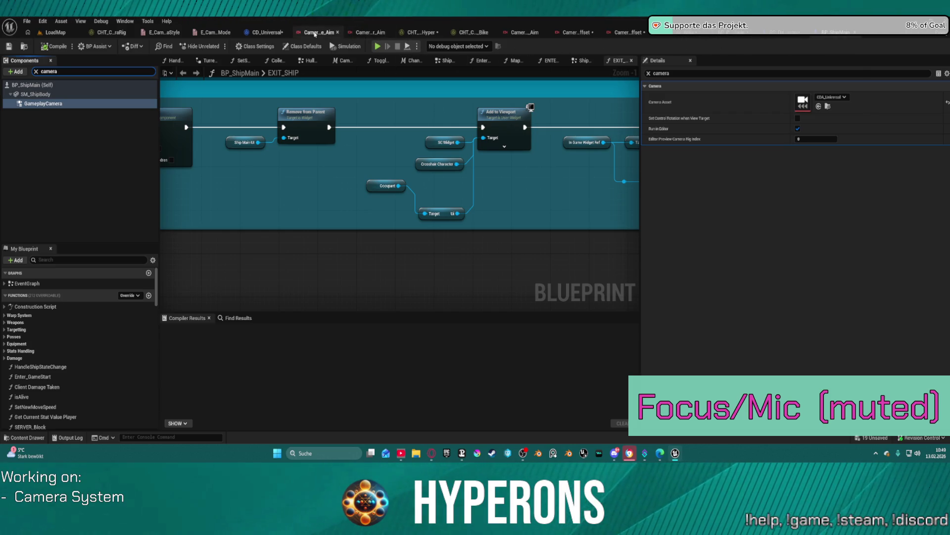
{"action": "left_click", "coordinate": [480, 33]}
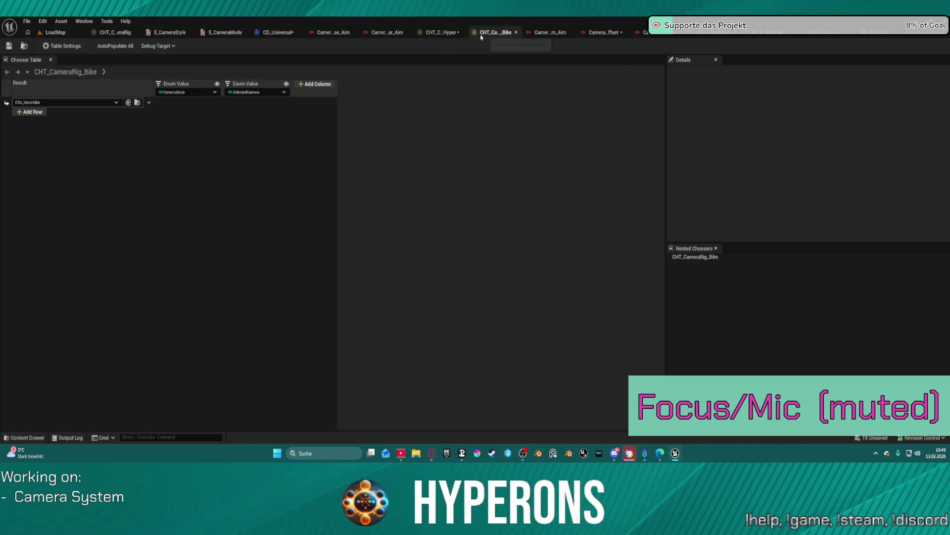
- Delete the Vehicle CRA_Hoverbike row from CHT_CameraRig_Hyper
{"action": "left_click", "coordinate": [431, 34]}
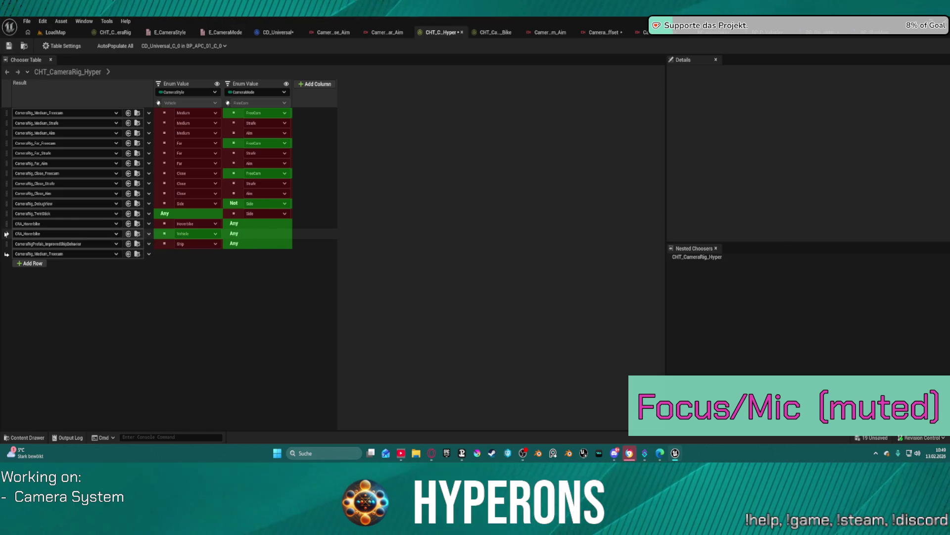
{"action": "left_click", "coordinate": [6, 234]}
{"action": "right_click", "coordinate": [5, 234]}
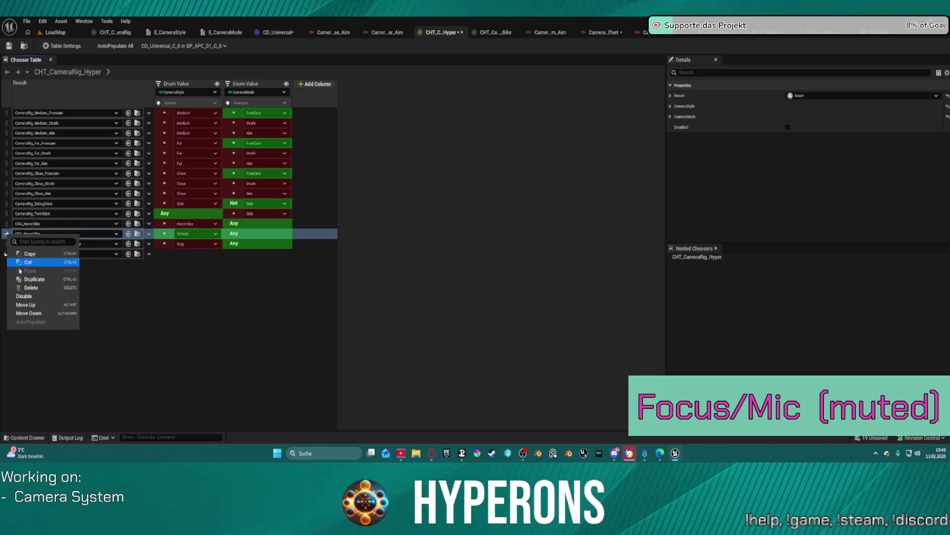
{"action": "left_click", "coordinate": [30, 287]}
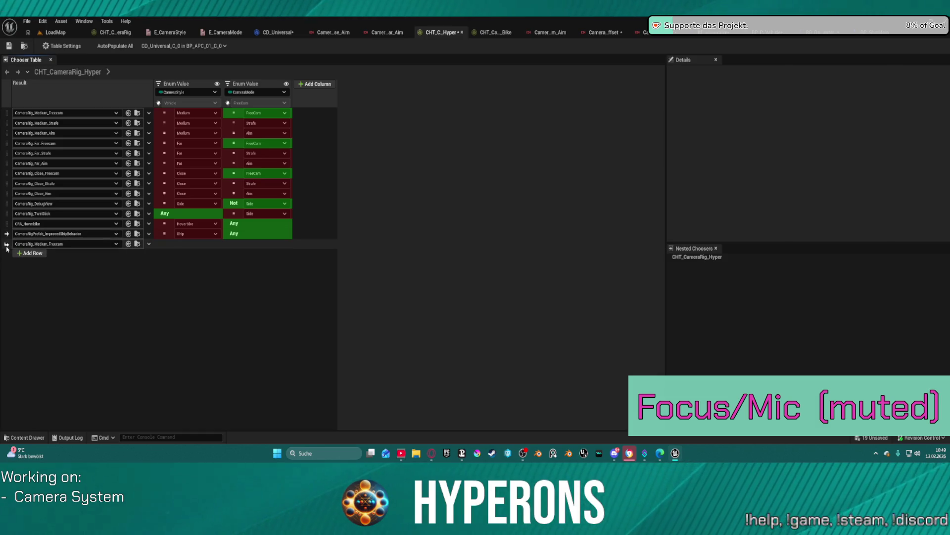
- Add an Evaluate Chooser row for Vehicle, Not FreeCam, returning CHT_CameraRig_Vehicle, and open that chooser
{"action": "left_click", "coordinate": [31, 252]}
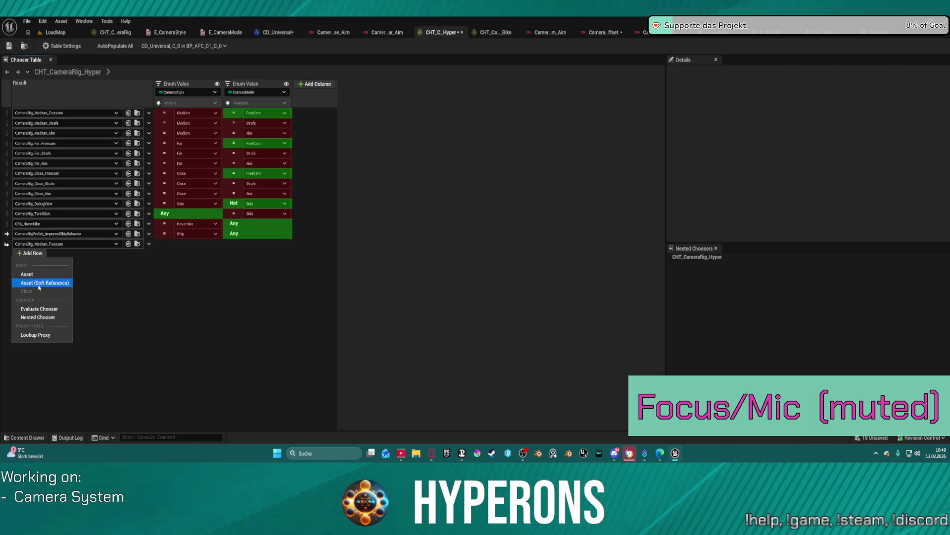
{"action": "left_click", "coordinate": [41, 308]}
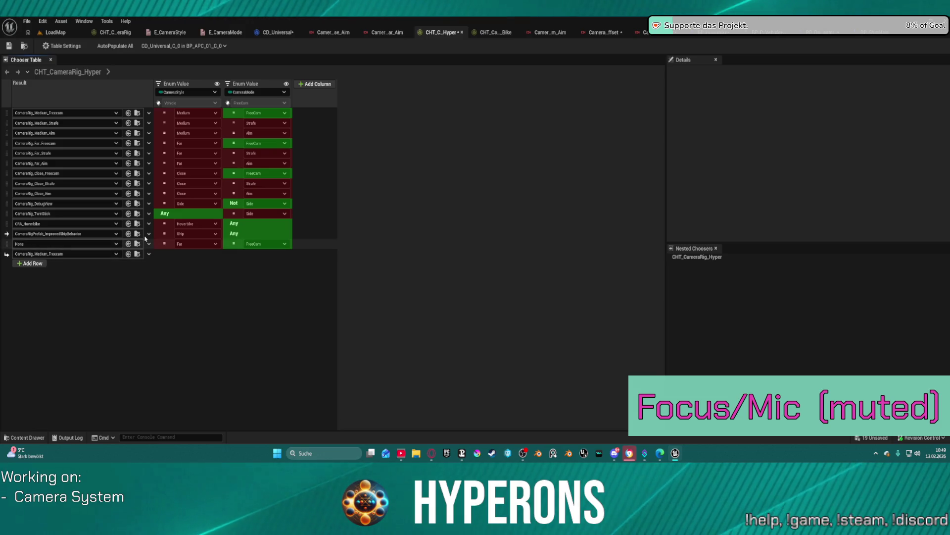
{"action": "left_click", "coordinate": [195, 243]}
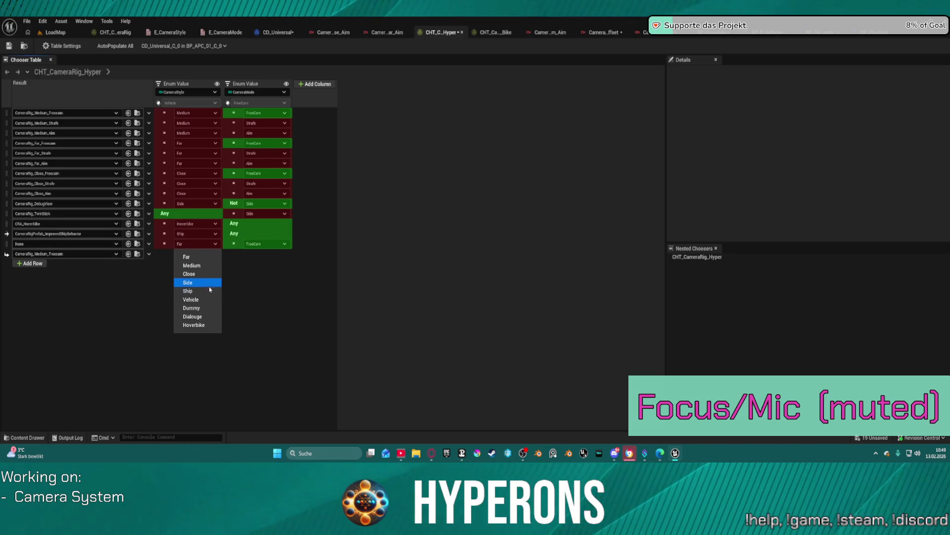
{"action": "left_click", "coordinate": [201, 299]}
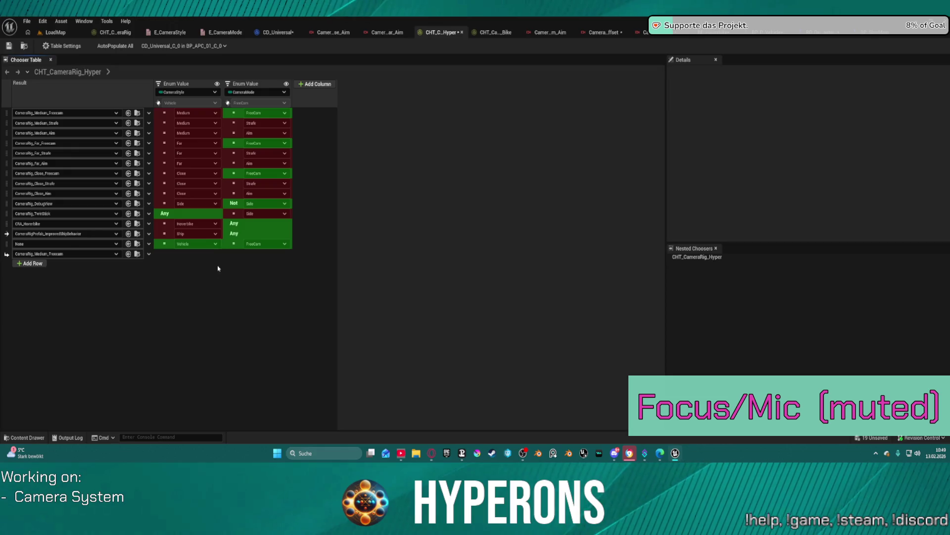
{"action": "left_click", "coordinate": [234, 244]}
{"action": "left_click", "coordinate": [67, 247]}
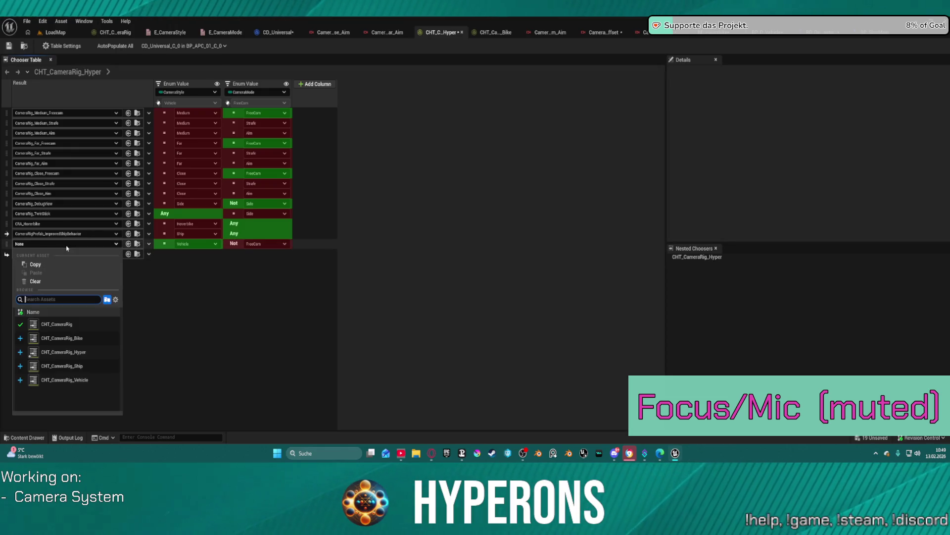
{"action": "left_click", "coordinate": [79, 380]}
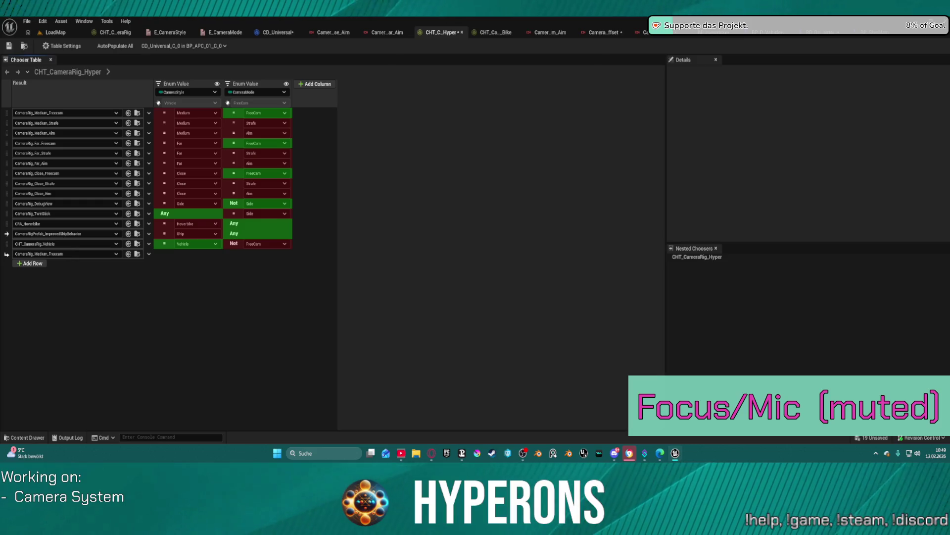
{"action": "double_click", "coordinate": [74, 244]}
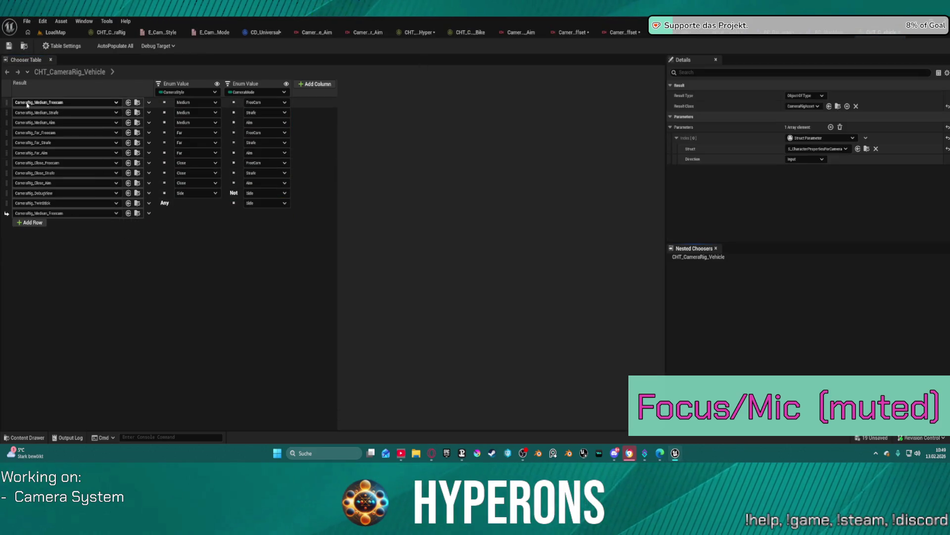
- Delete the three Medium rows from CHT_CameraRig_Vehicle
{"action": "left_click", "coordinate": [8, 103]}
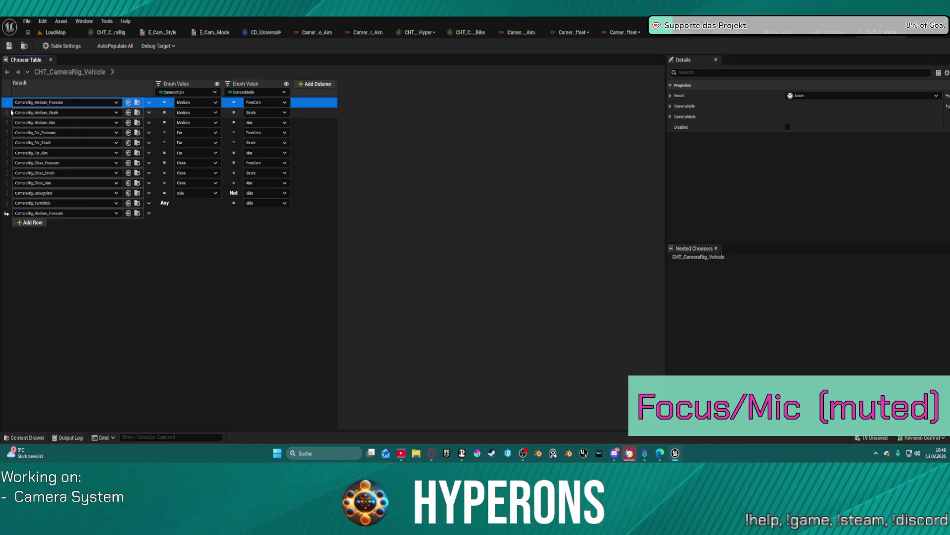
{"action": "key", "text": "Delete"}
{"action": "left_click", "coordinate": [9, 102]}
{"action": "key", "text": "Delete"}
{"action": "left_click", "coordinate": [8, 103]}
{"action": "key", "text": "Delete"}
- Delete the Far, Close_Freecam and Close_Strafe rows, leaving Close_Aim, DebugView and TwinStick
{"action": "left_click", "coordinate": [9, 103]}
{"action": "key", "text": "Delete"}
{"action": "left_click", "coordinate": [9, 102]}
{"action": "key", "text": "Delete"}
{"action": "left_click", "coordinate": [8, 102]}
{"action": "key", "text": "Delete"}
{"action": "left_click", "coordinate": [8, 103]}
{"action": "key", "text": "Delete"}
{"action": "left_click", "coordinate": [8, 103]}
{"action": "key", "text": "Delete"}
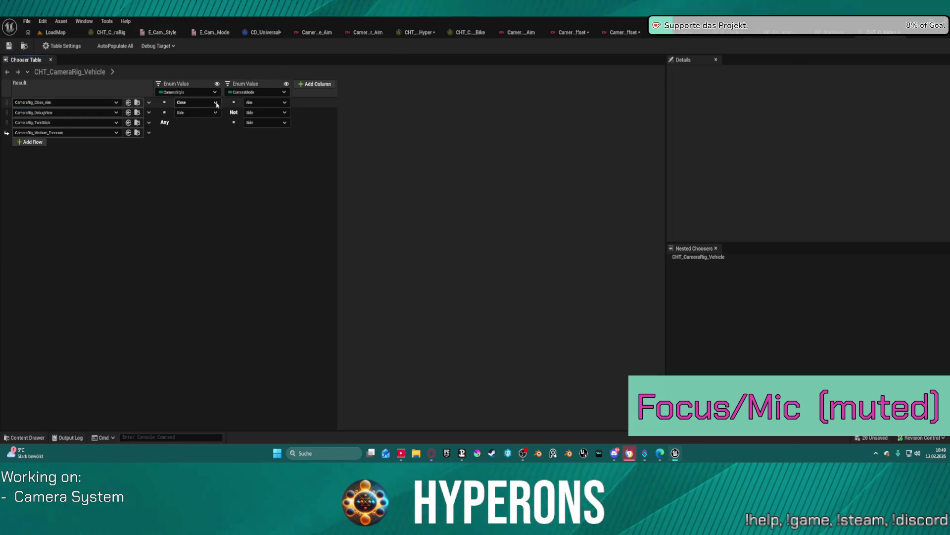
{"action": "left_click", "coordinate": [216, 102]}
{"action": "left_click", "coordinate": [216, 103]}
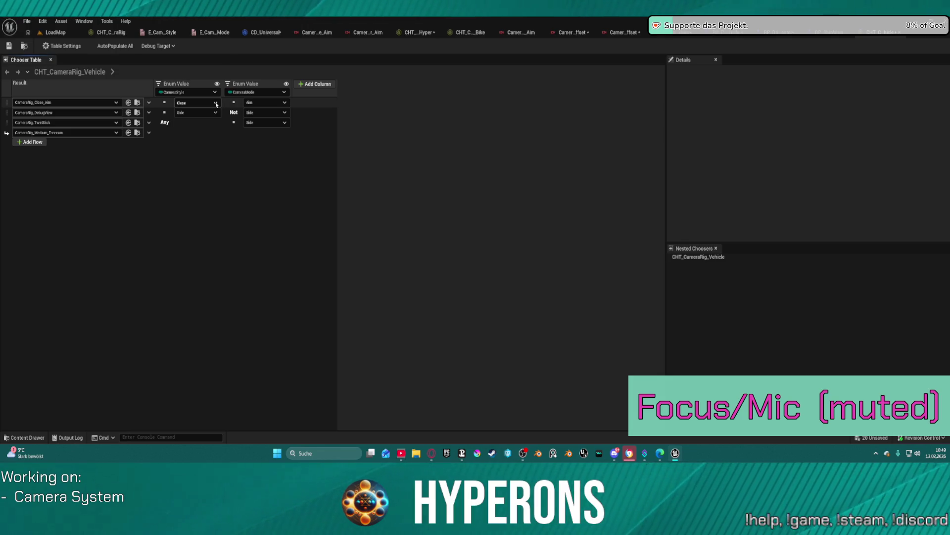
- Set the first row's camera style to Vehicle and delete the CameraStyle condition column
{"action": "left_click", "coordinate": [216, 102]}
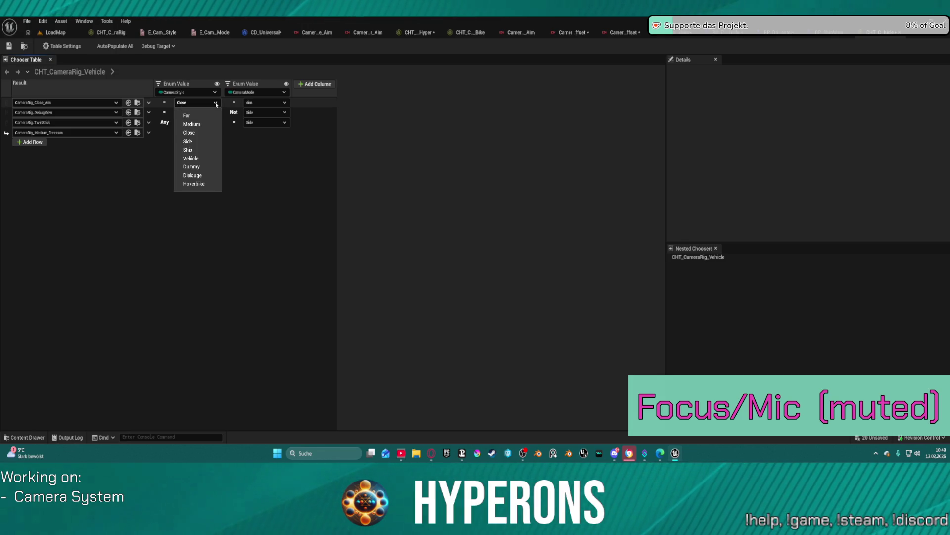
{"action": "left_click", "coordinate": [209, 159]}
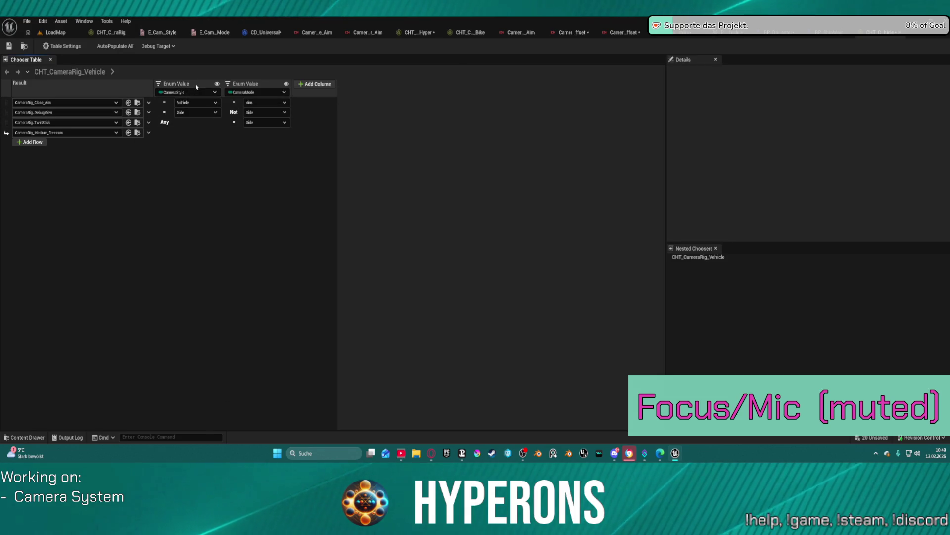
{"action": "left_click", "coordinate": [182, 89]}
{"action": "key", "text": "Delete"}
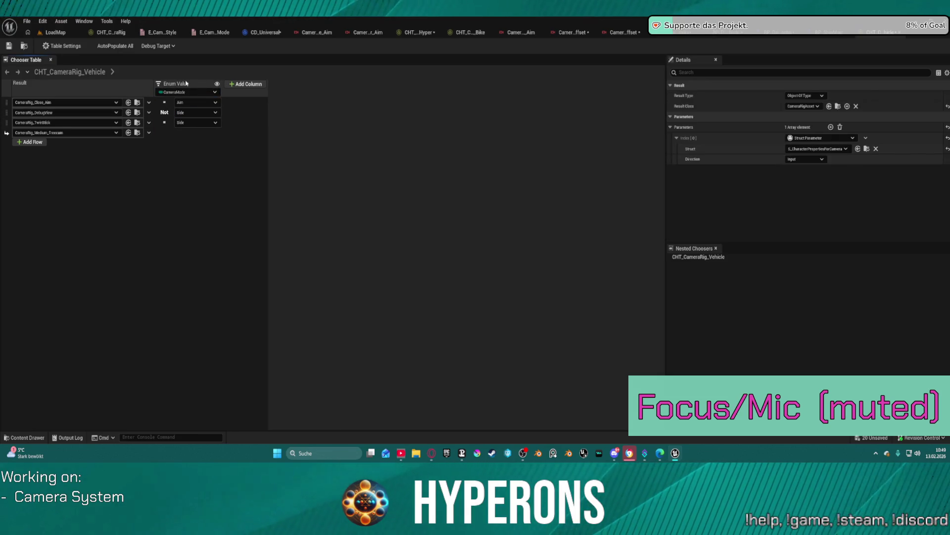
- Keep the remaining Enum Value column bound to CameraMode from S Character Properties for Camera
{"action": "left_click", "coordinate": [196, 93]}
{"action": "mouse_move", "coordinate": [218, 105]}
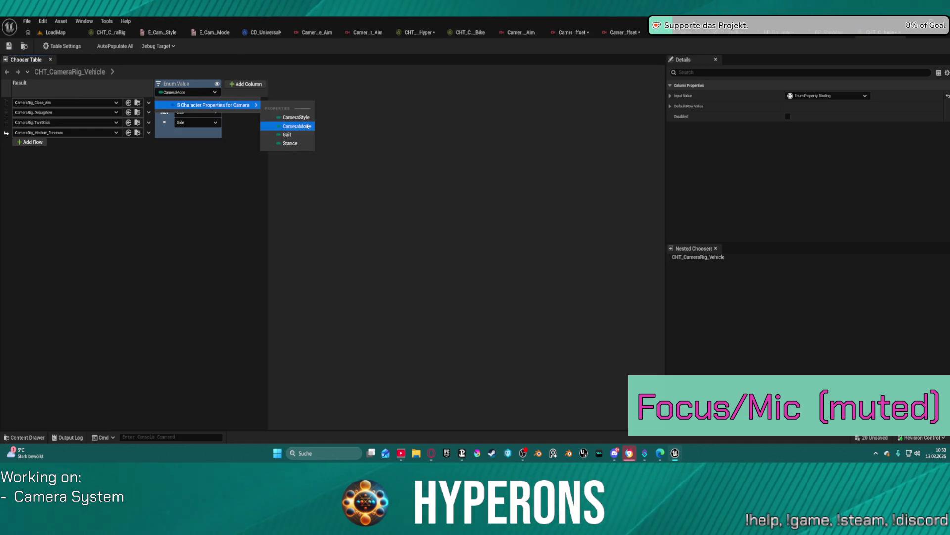
{"action": "left_click", "coordinate": [296, 126]}
{"action": "left_click", "coordinate": [188, 104]}
{"action": "left_click", "coordinate": [189, 104]}
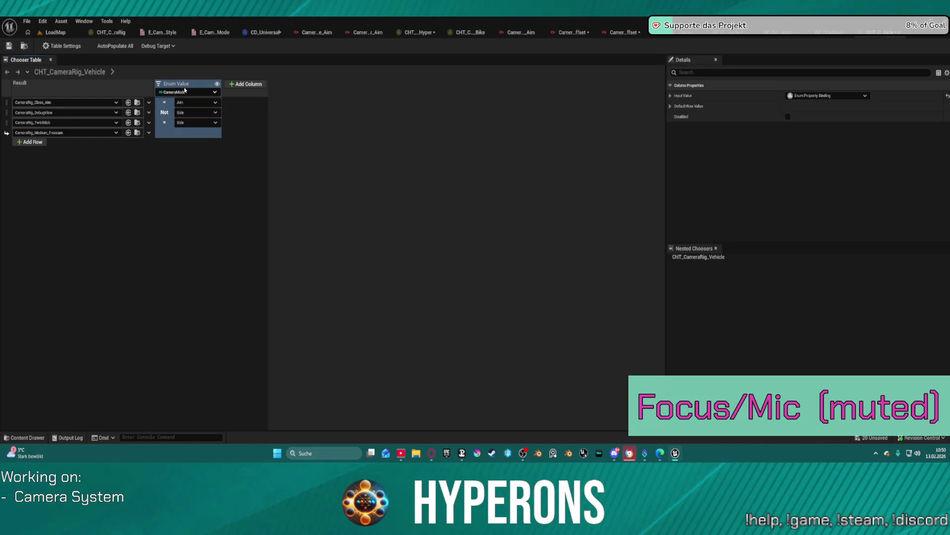
{"action": "left_click", "coordinate": [186, 93]}
{"action": "left_click", "coordinate": [195, 93]}
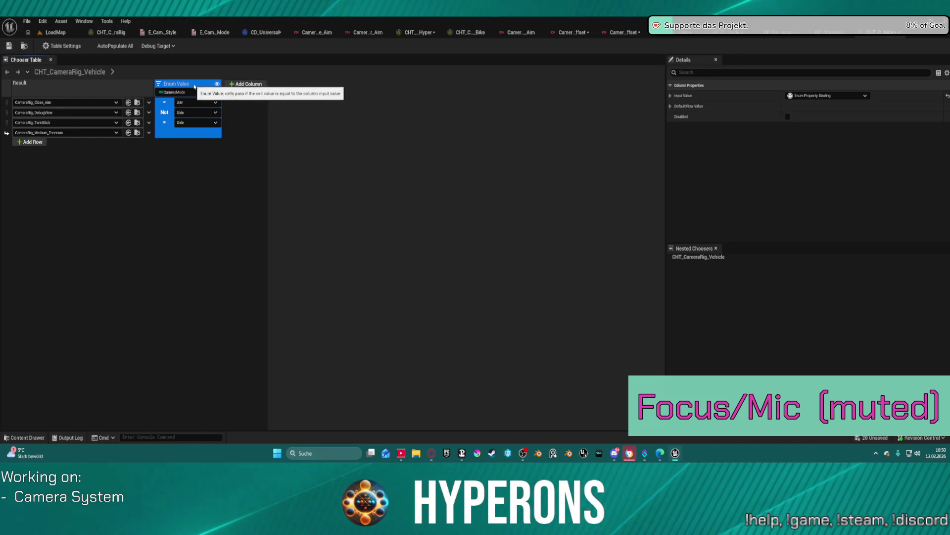
{"action": "left_click", "coordinate": [204, 93]}
{"action": "mouse_move", "coordinate": [218, 104]}
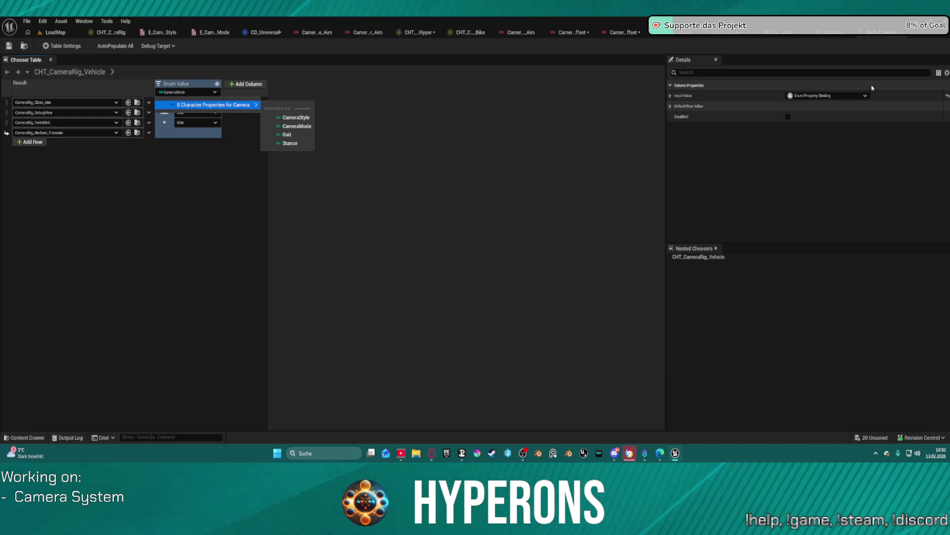
- Set the chooser's parameter struct to ST_CharacterPropertiesForCamera
{"action": "left_click", "coordinate": [202, 159]}
{"action": "left_click", "coordinate": [69, 72]}
{"action": "left_click", "coordinate": [816, 149]}
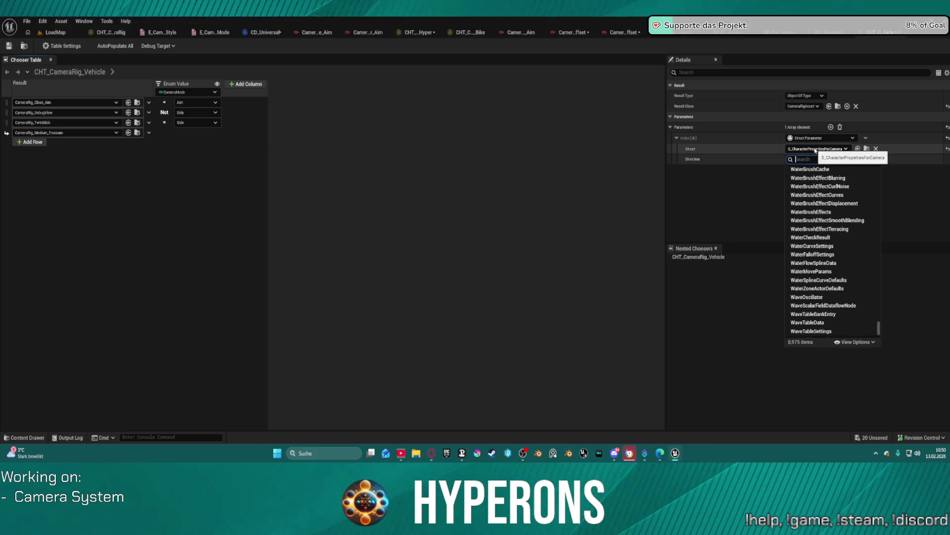
{"action": "type", "text": "st"}
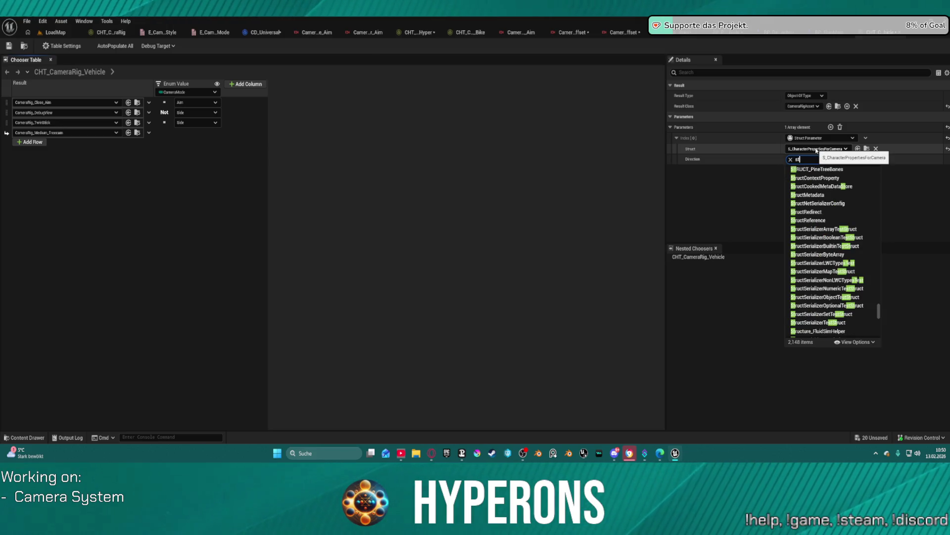
{"action": "type", "text": " came"}
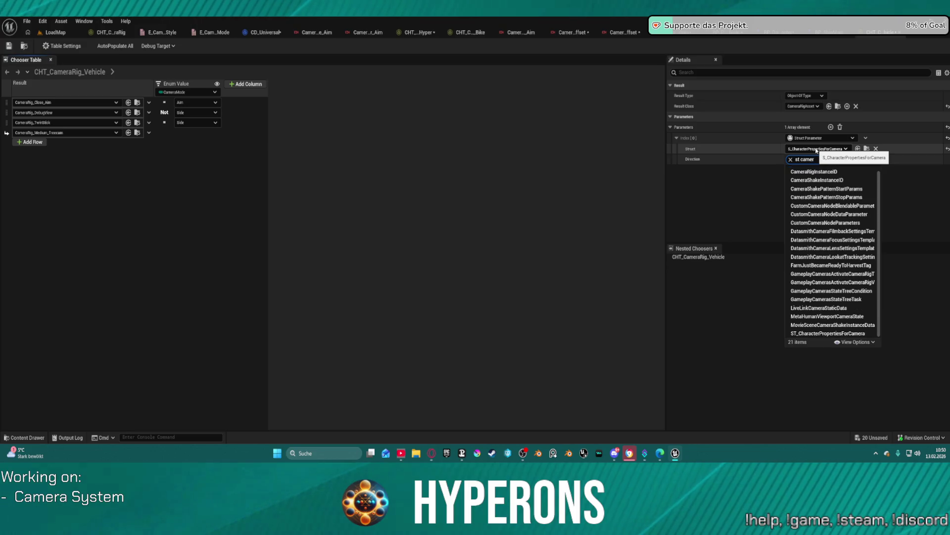
{"action": "type", "text": "r"}
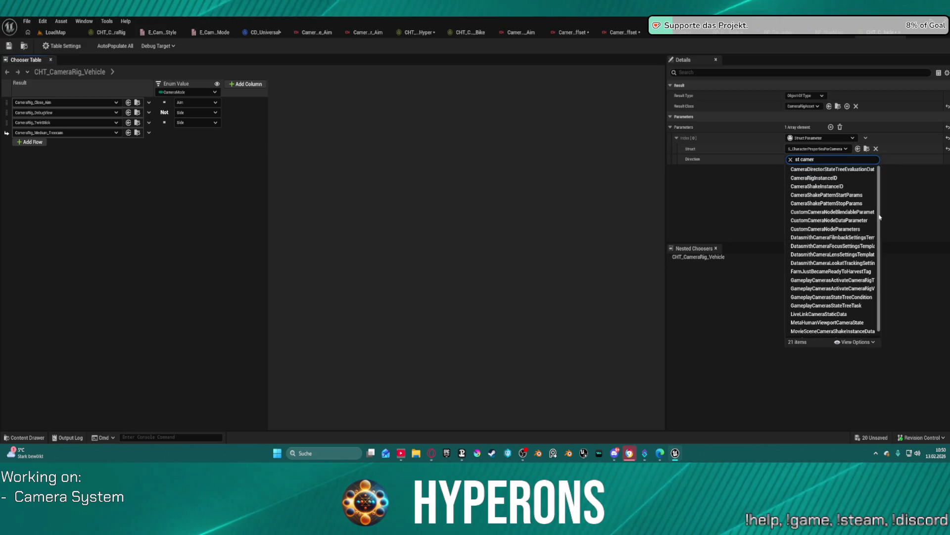
{"action": "left_click", "coordinate": [833, 333]}
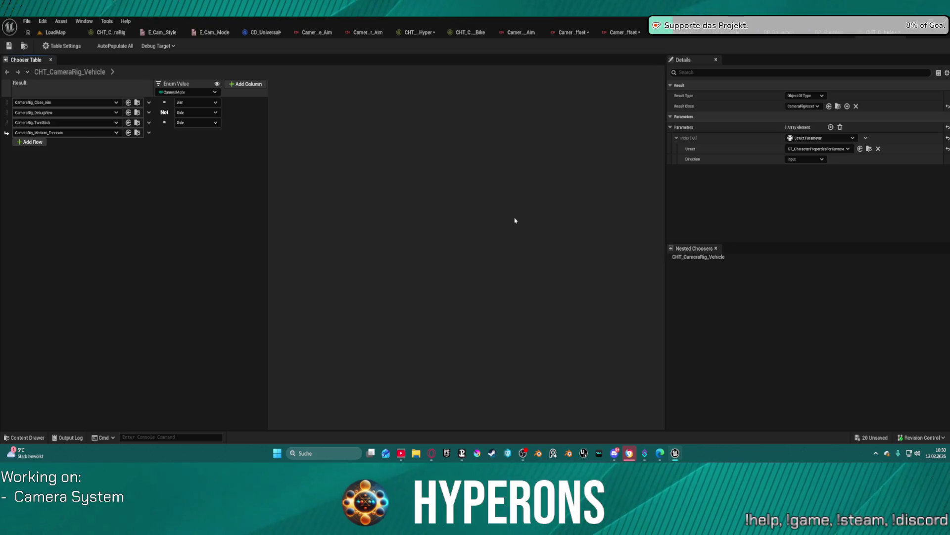
- Bind the Enum Value column to SelectedCamera and set rows to Back, Rear and Right
{"action": "left_click", "coordinate": [193, 93]}
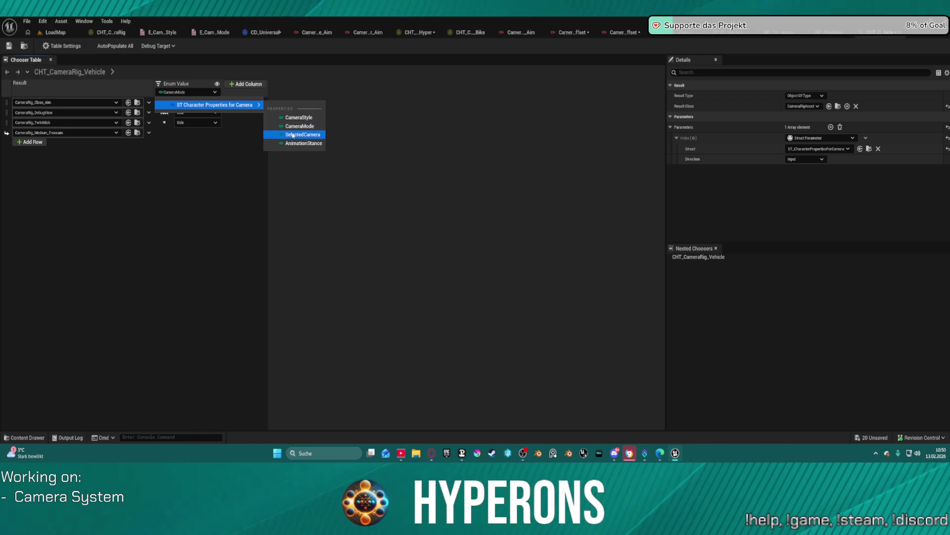
{"action": "left_click", "coordinate": [302, 134]}
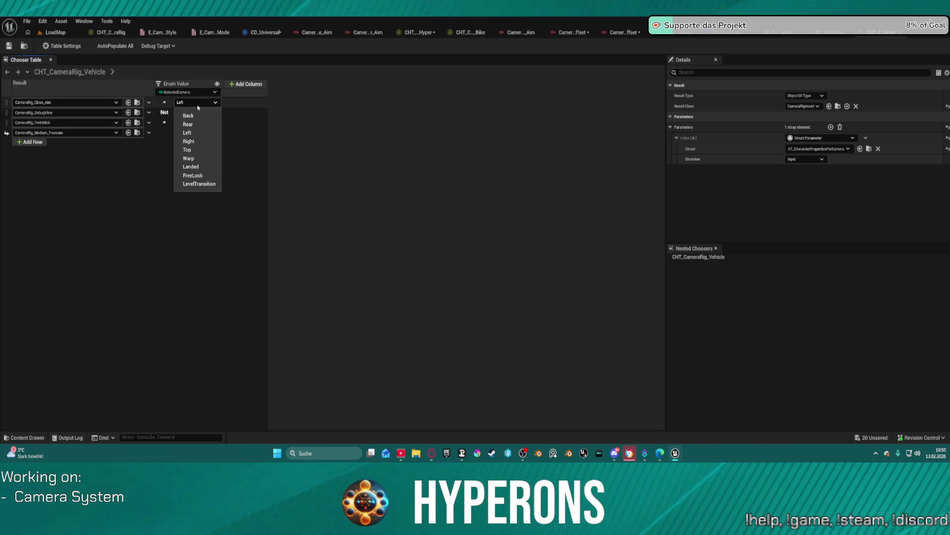
{"action": "left_click", "coordinate": [189, 115]}
{"action": "left_click", "coordinate": [197, 112]}
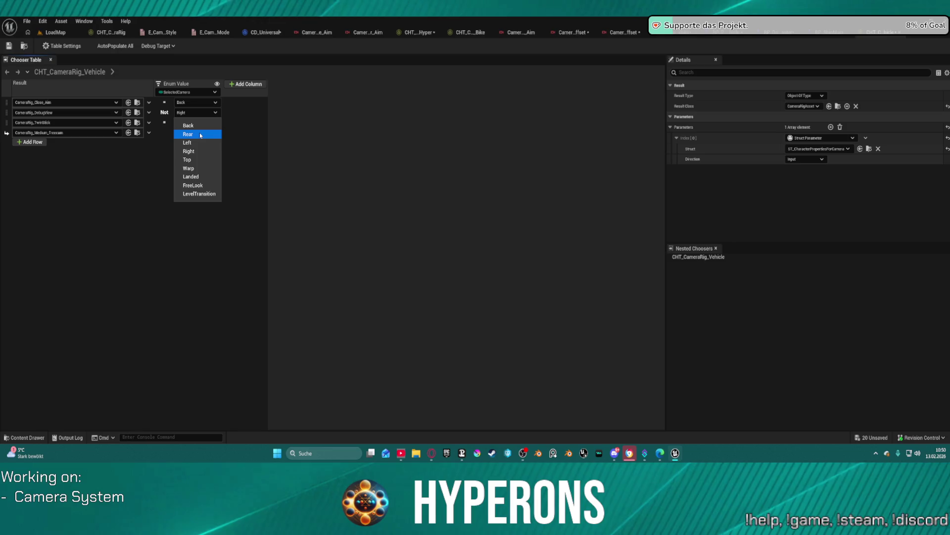
{"action": "left_click", "coordinate": [206, 139]}
{"action": "left_click", "coordinate": [200, 123]}
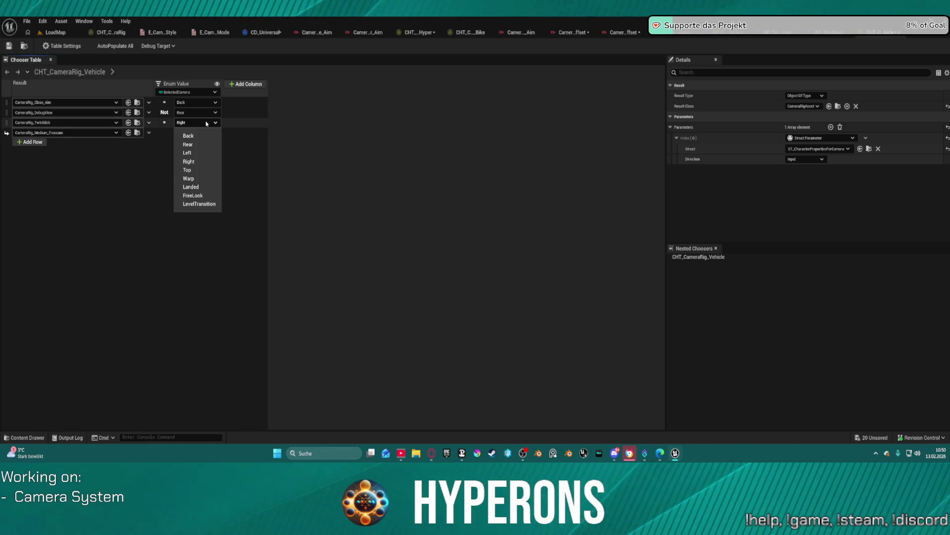
{"action": "left_click", "coordinate": [199, 161]}
{"action": "left_click", "coordinate": [197, 122]}
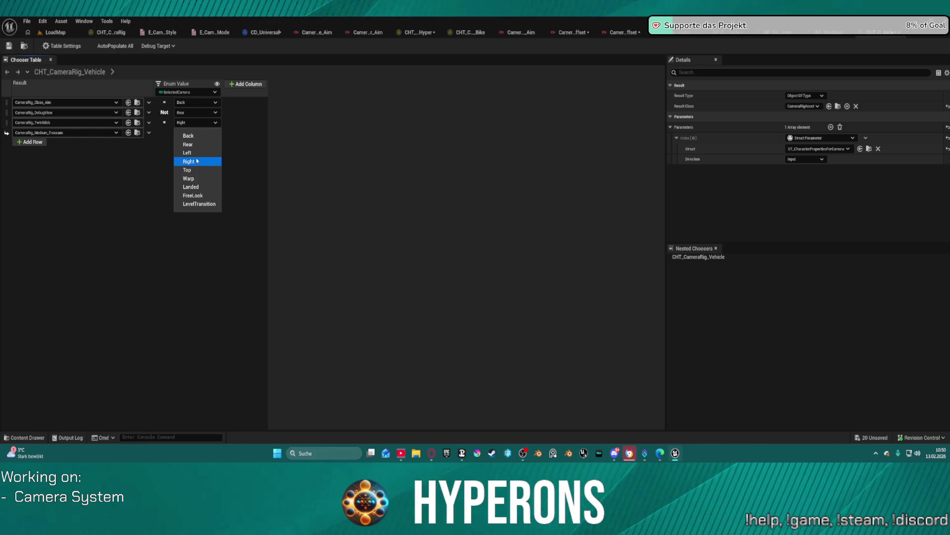
{"action": "left_click", "coordinate": [335, 137]}
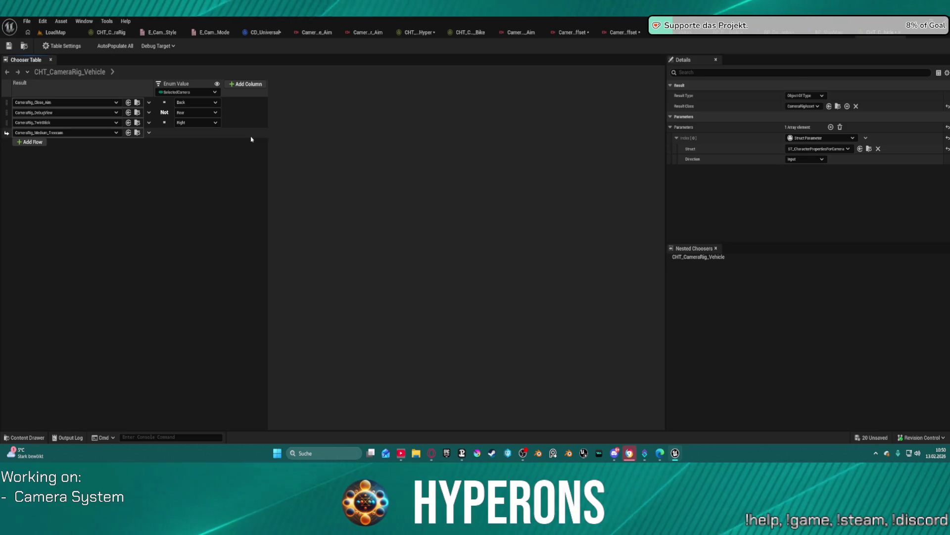
- Delete the fallback row from the vehicle chooser, keeping row three on Right
{"action": "left_click", "coordinate": [197, 123]}
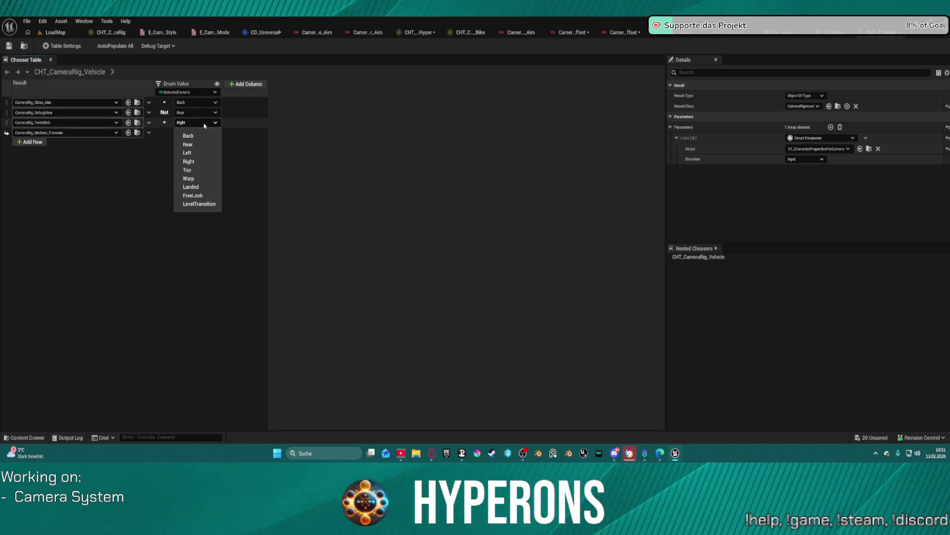
{"action": "left_click", "coordinate": [256, 123]}
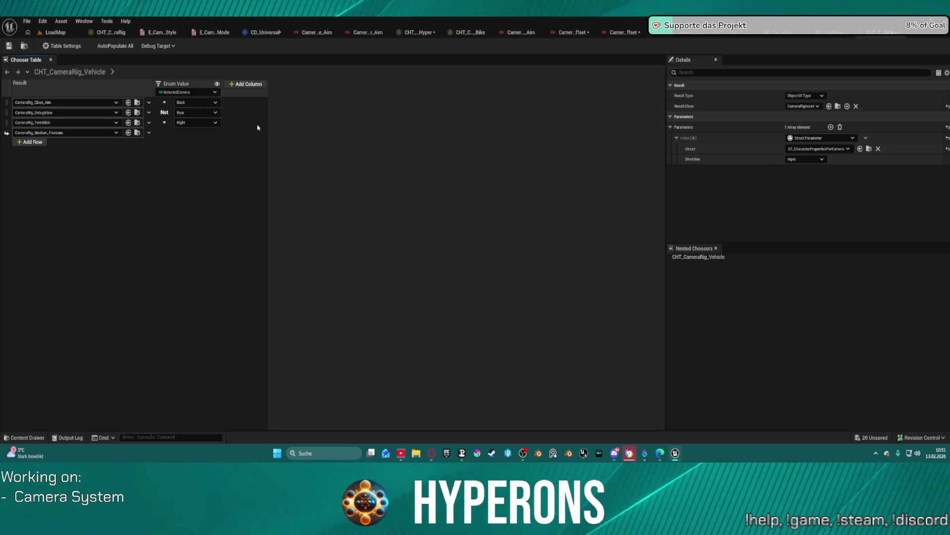
{"action": "right_click", "coordinate": [6, 134]}
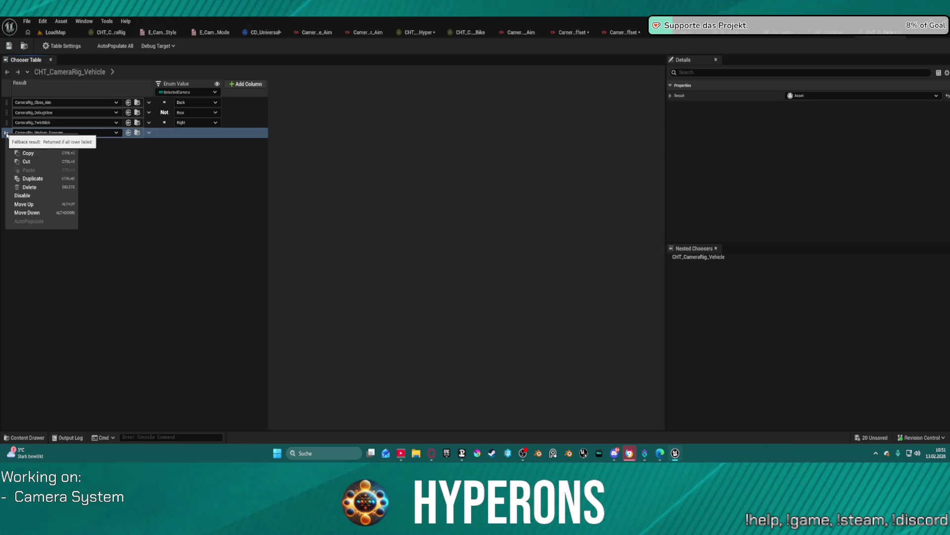
{"action": "left_click", "coordinate": [44, 187]}
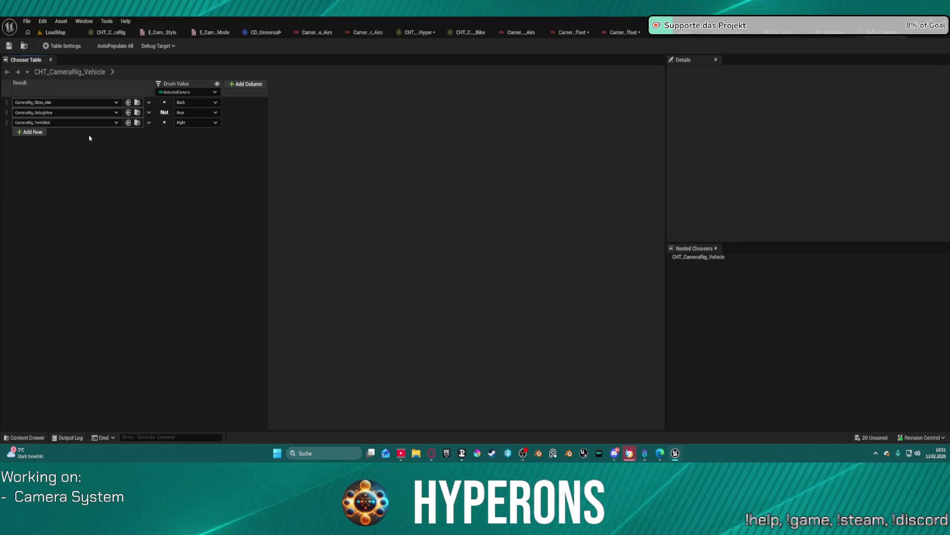
- Duplicate the CameraRig_TwinStick row and set the copy's camera value to Left
{"action": "right_click", "coordinate": [6, 124]}
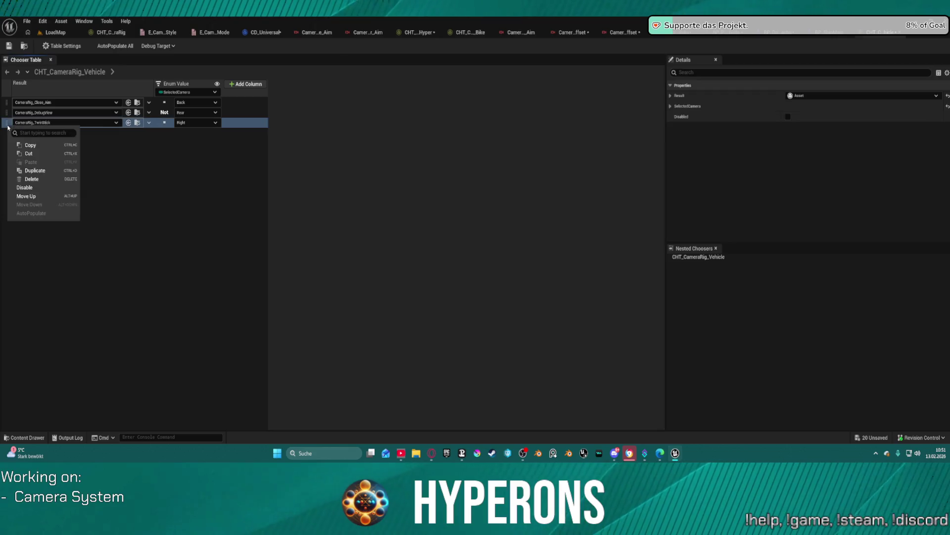
{"action": "left_click", "coordinate": [34, 171]}
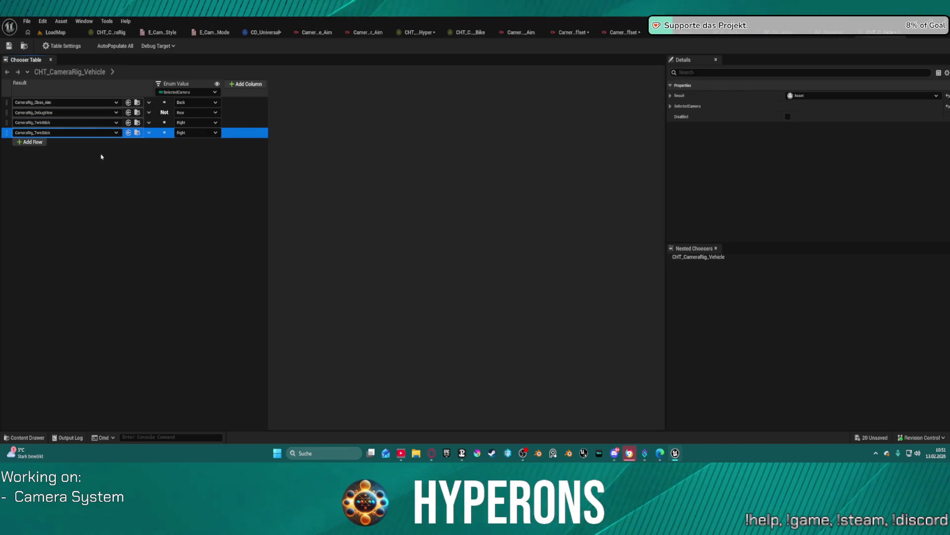
{"action": "left_click", "coordinate": [192, 133]}
{"action": "left_click", "coordinate": [198, 164]}
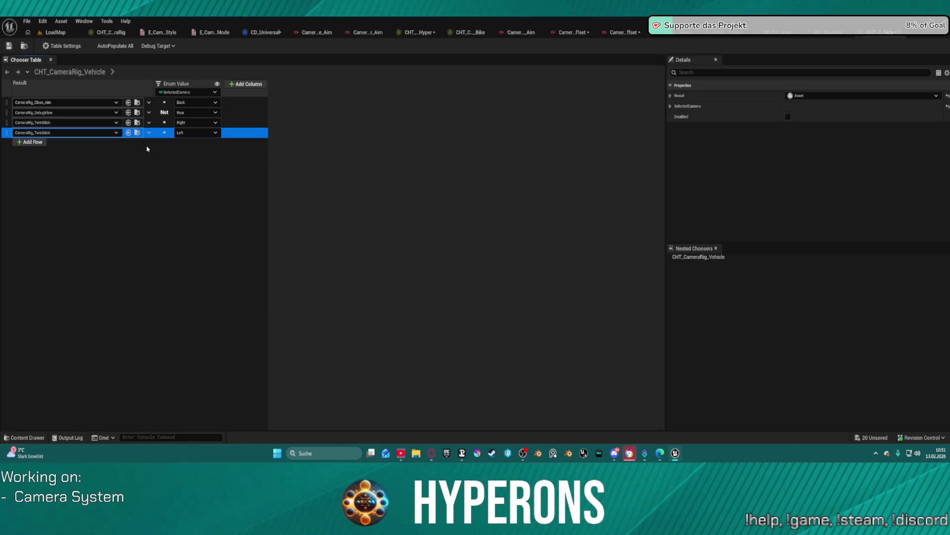
{"action": "left_click", "coordinate": [66, 133]}
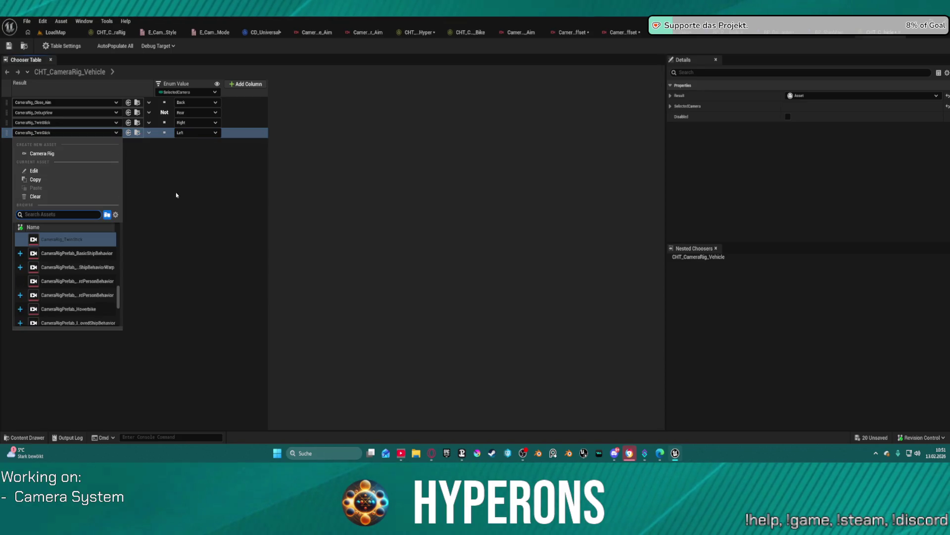
{"action": "key", "text": "Escape"}
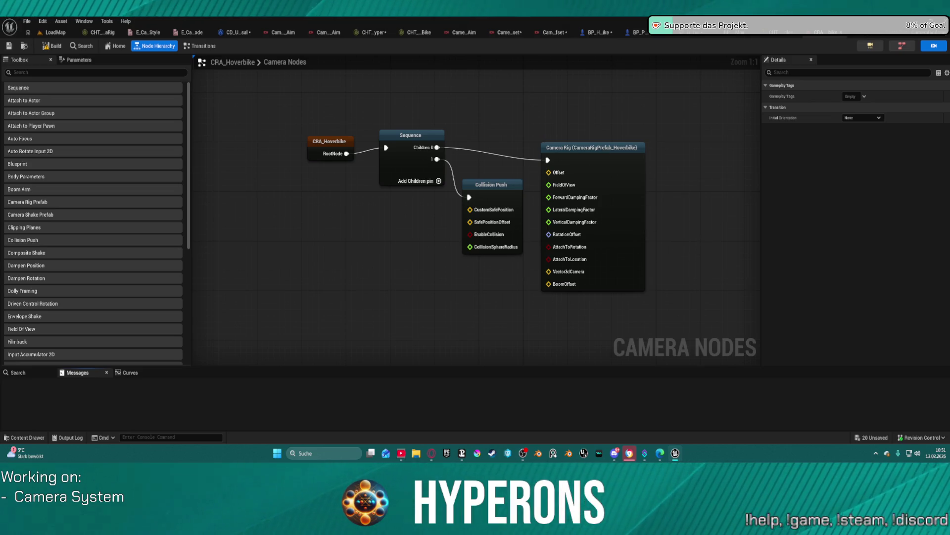
- Open CameraRigPrefab_Hoverbike from the Camera Rig node, inspect BoomOffset, then open the camera variable collection
{"action": "left_click", "coordinate": [621, 193]}
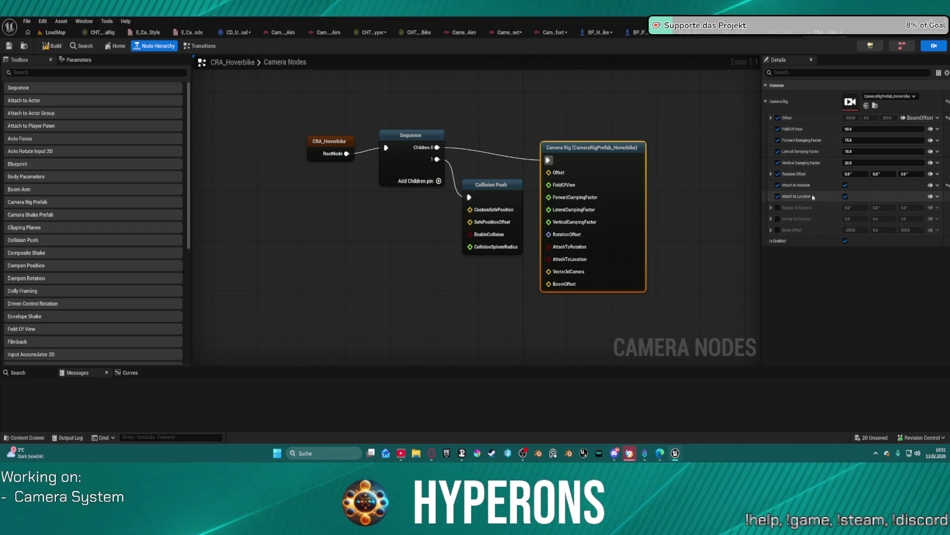
{"action": "double_click", "coordinate": [850, 102]}
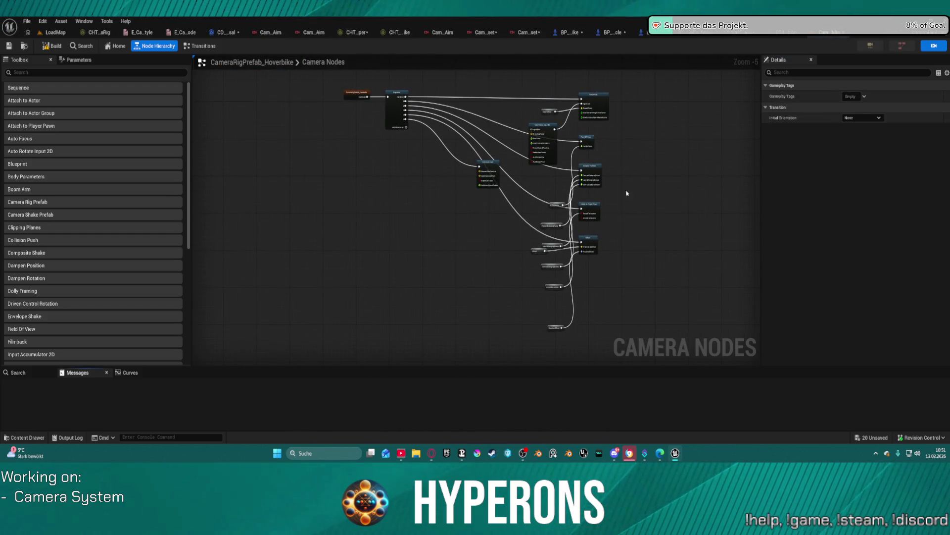
{"action": "scroll", "coordinate": [626, 193], "scroll_direction": "up", "scroll_amount": 3}
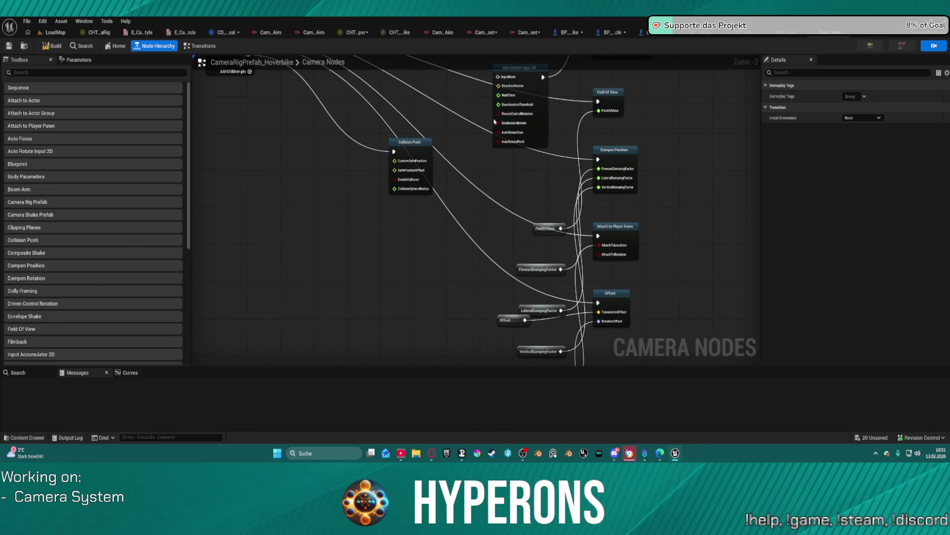
{"action": "left_click_drag", "start_coordinate": [494, 122], "coordinate": [474, 239]}
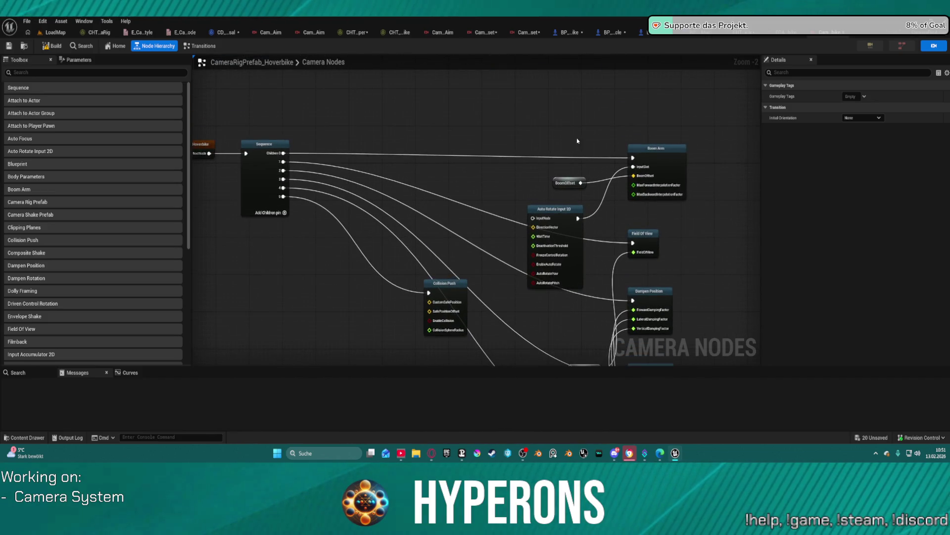
{"action": "left_click", "coordinate": [560, 183]}
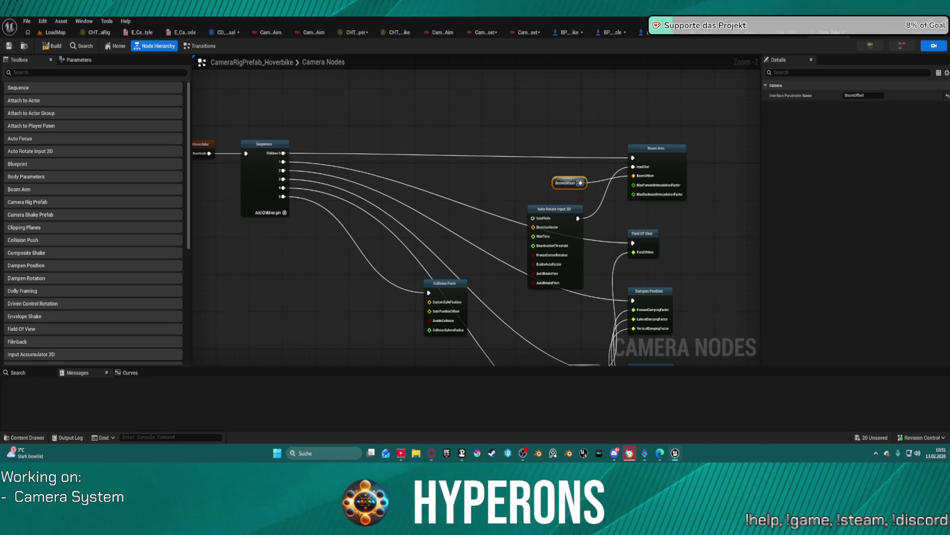
{"action": "left_click", "coordinate": [821, 32]}
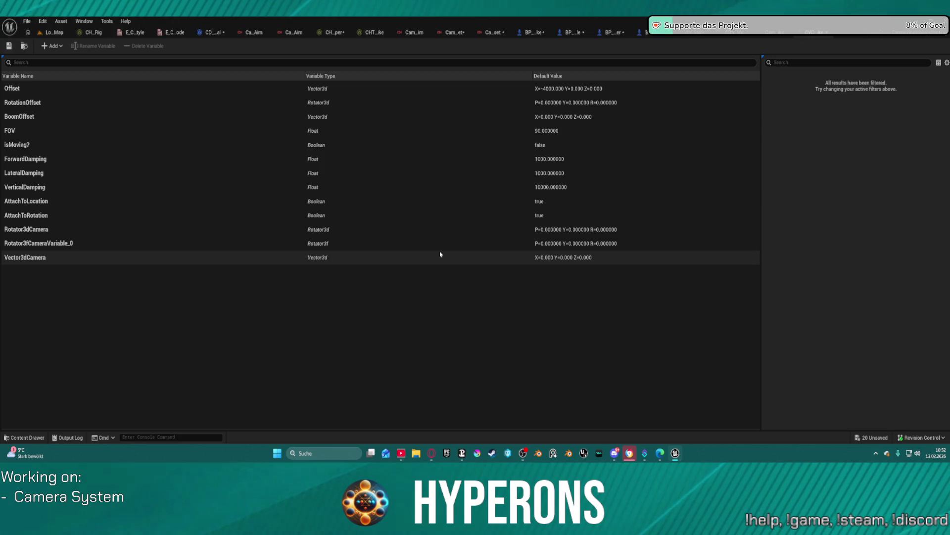
- Back on CRA_Hoverbike, list the camera variables that could drive the Camera Rig's Field Of View
{"action": "left_click", "coordinate": [749, 35]}
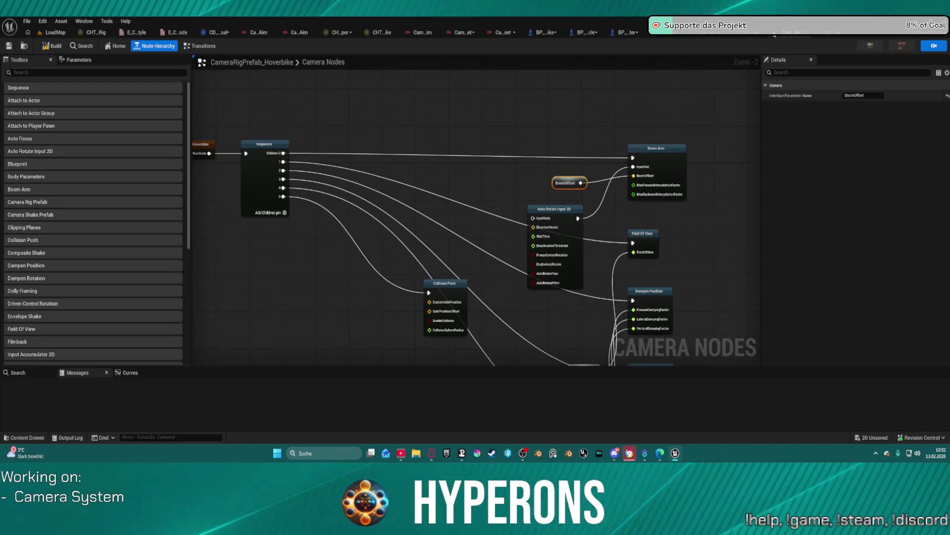
{"action": "left_click", "coordinate": [749, 35]}
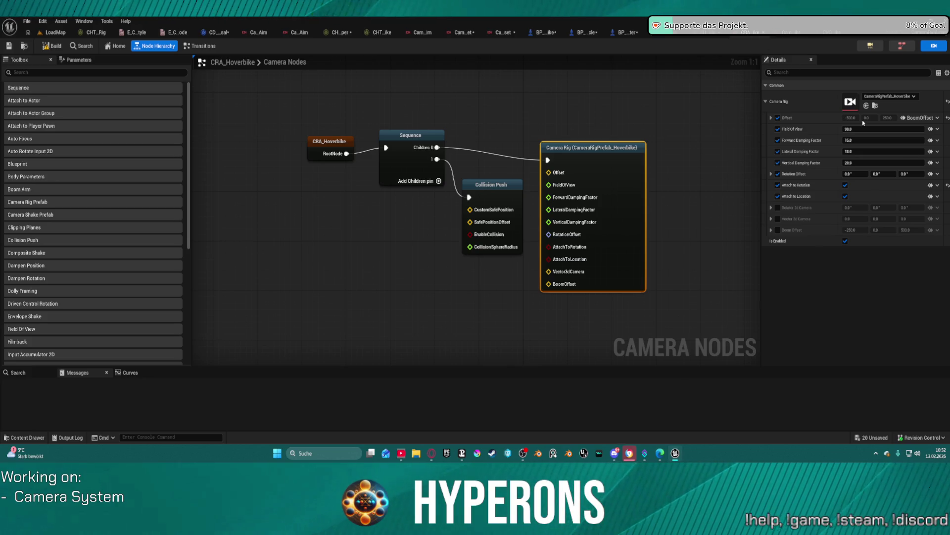
{"action": "left_click", "coordinate": [938, 130]}
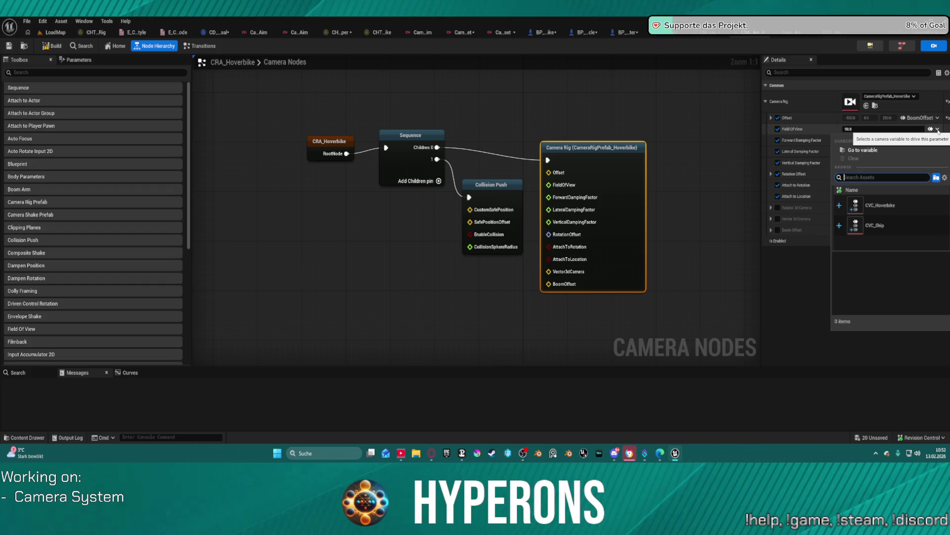